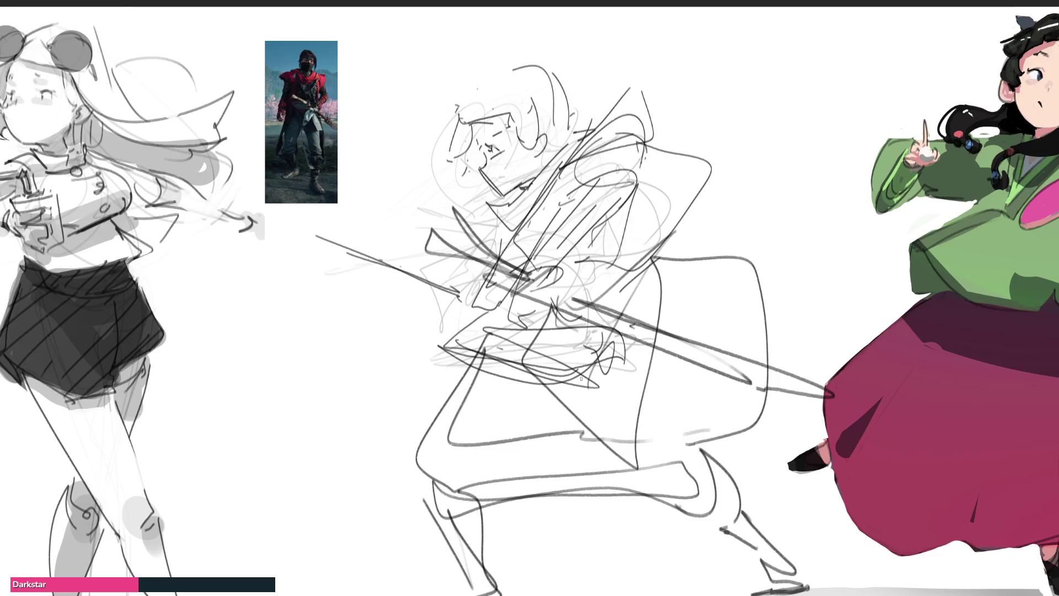
# Step: Add new pencil strokes over the central sword-figure sketch, undoing the stray up-right hooked line
pyautogui.moveTo(462, 80)
pyautogui.mouseDown()
pyautogui.moveTo(574, 80)
pyautogui.moveTo(585, 133)
pyautogui.mouseUp()
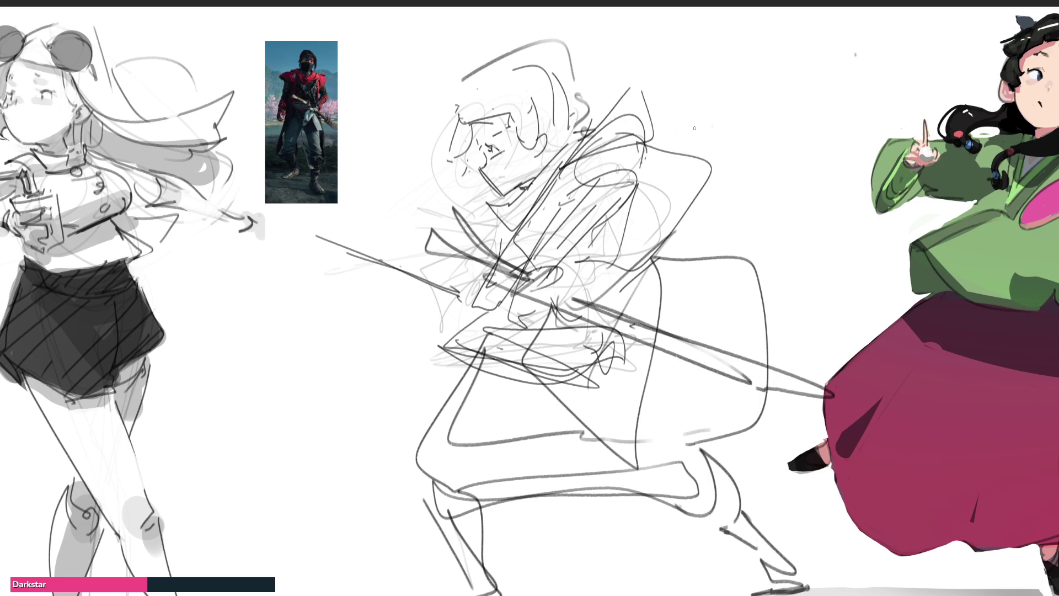
pyautogui.moveTo(657, 94)
pyautogui.mouseDown()
pyautogui.moveTo(714, 105)
pyautogui.moveTo(716, 116)
pyautogui.moveTo(792, 63)
pyautogui.moveTo(873, 32)
pyautogui.mouseUp()
pyautogui.moveTo(814, 55); pyautogui.dragTo(919, 17)
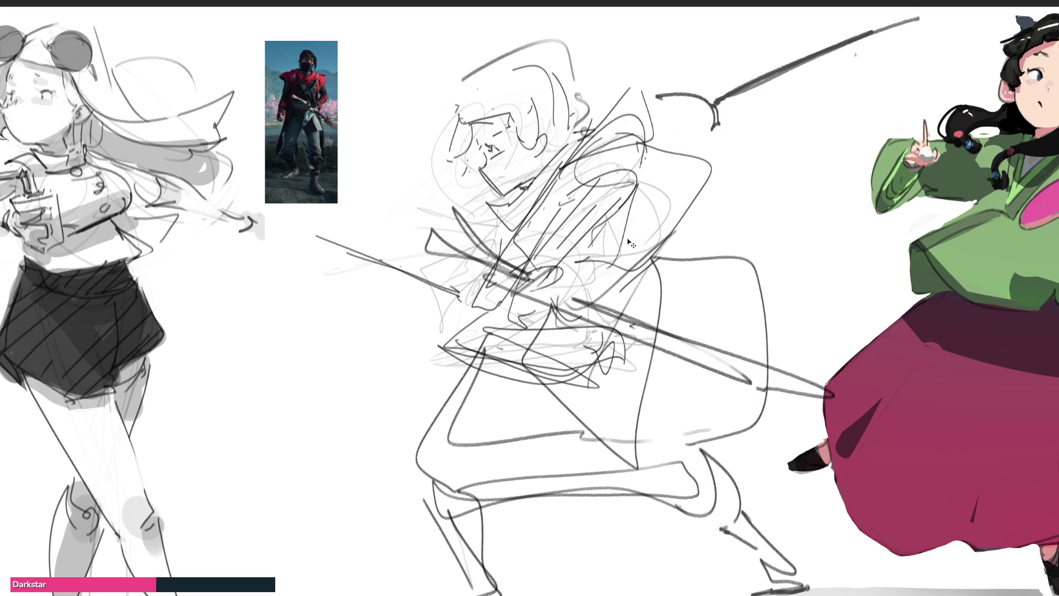
pyautogui.hotkey('ctrl', 'z')
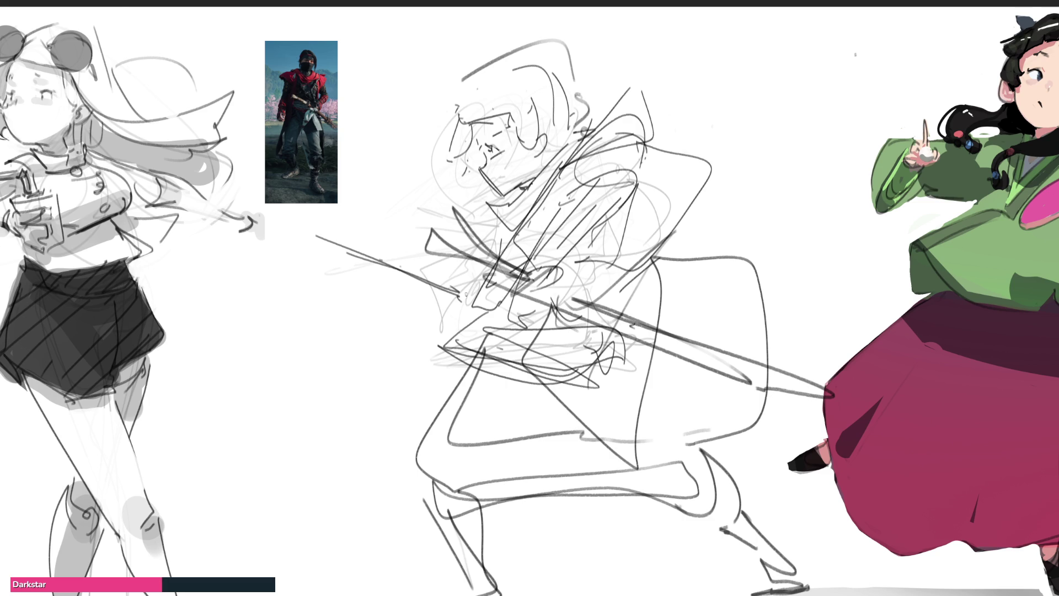
pyautogui.moveTo(425, 271)
pyautogui.mouseDown()
pyautogui.moveTo(462, 241)
pyautogui.moveTo(494, 249)
pyautogui.moveTo(493, 292)
pyautogui.moveTo(496, 205)
pyautogui.mouseUp()
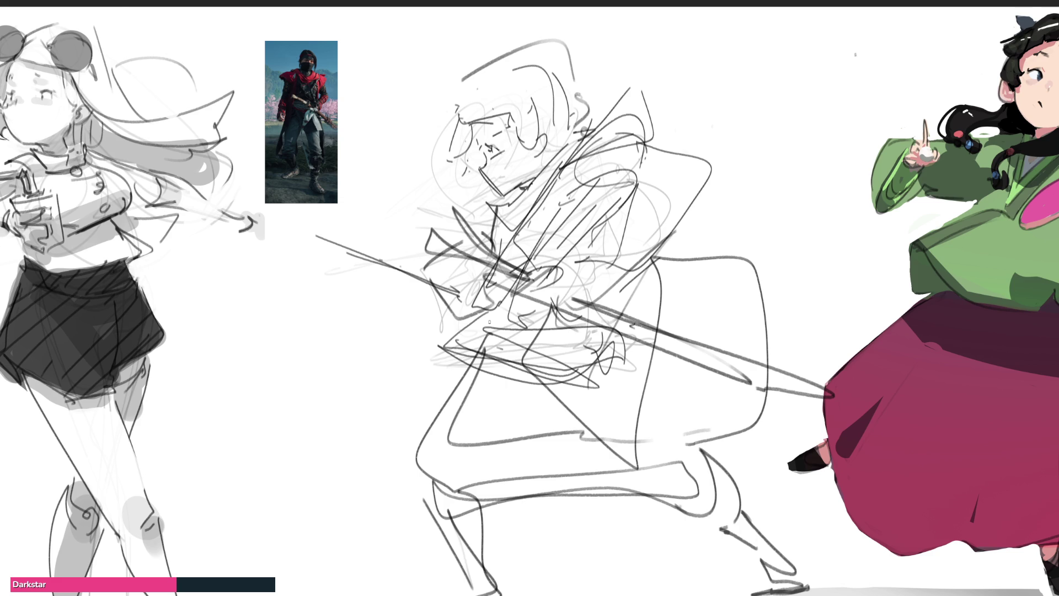
# Step: Skew the central sketch slightly left, squeeze it narrower and shift it up and left
pyautogui.hotkey('ctrl', 't')
pyautogui.moveTo(315, 325); pyautogui.dragTo(311, 318)
pyautogui.moveTo(863, 326); pyautogui.dragTo(756, 332)
pyautogui.moveTo(652, 357); pyautogui.dragTo(643, 342)
pyautogui.press('Return')
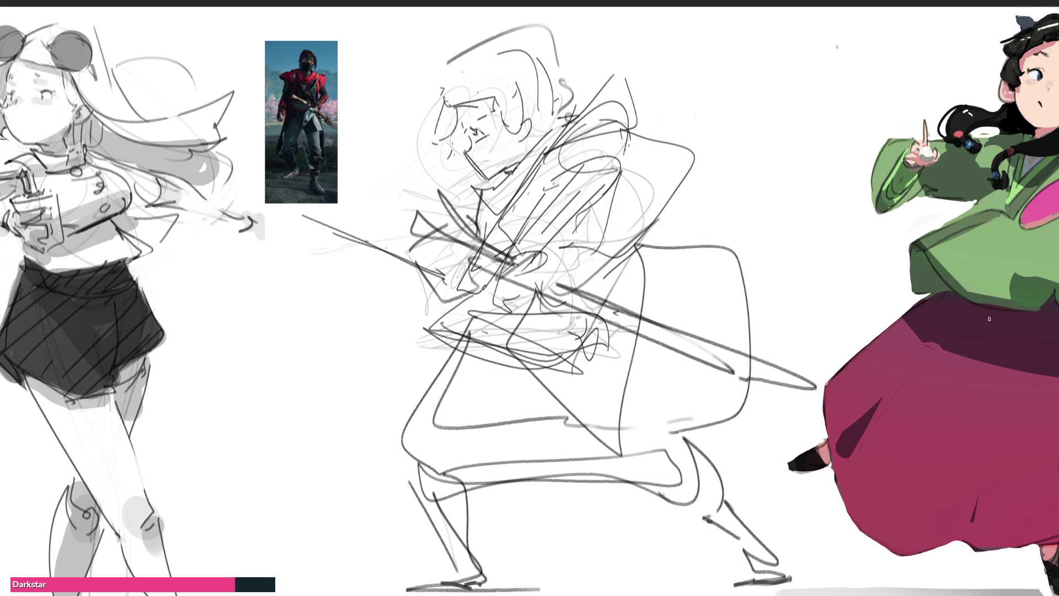
# Step: Pencil in the figure's feet and shoes plus ground strokes along the bottom
pyautogui.moveTo(760, 536)
pyautogui.mouseDown()
pyautogui.moveTo(759, 571)
pyautogui.moveTo(799, 579)
pyautogui.moveTo(785, 583)
pyautogui.mouseUp()
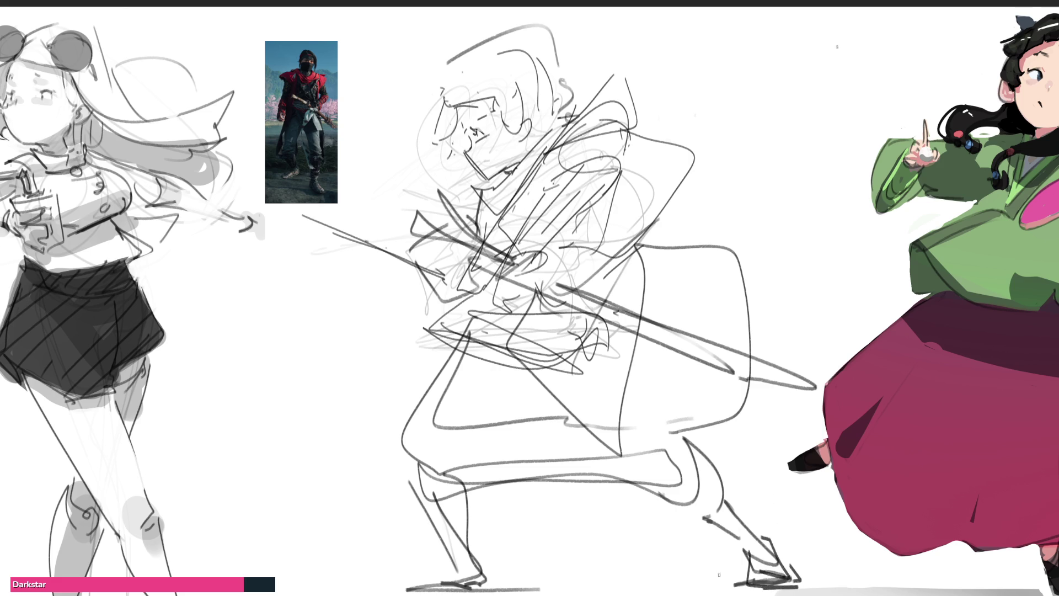
pyautogui.moveTo(454, 558)
pyautogui.mouseDown()
pyautogui.moveTo(481, 561)
pyautogui.moveTo(463, 591)
pyautogui.moveTo(499, 595)
pyautogui.mouseUp()
pyautogui.moveTo(397, 594)
pyautogui.mouseDown()
pyautogui.moveTo(459, 594)
pyautogui.moveTo(472, 580)
pyautogui.mouseUp()
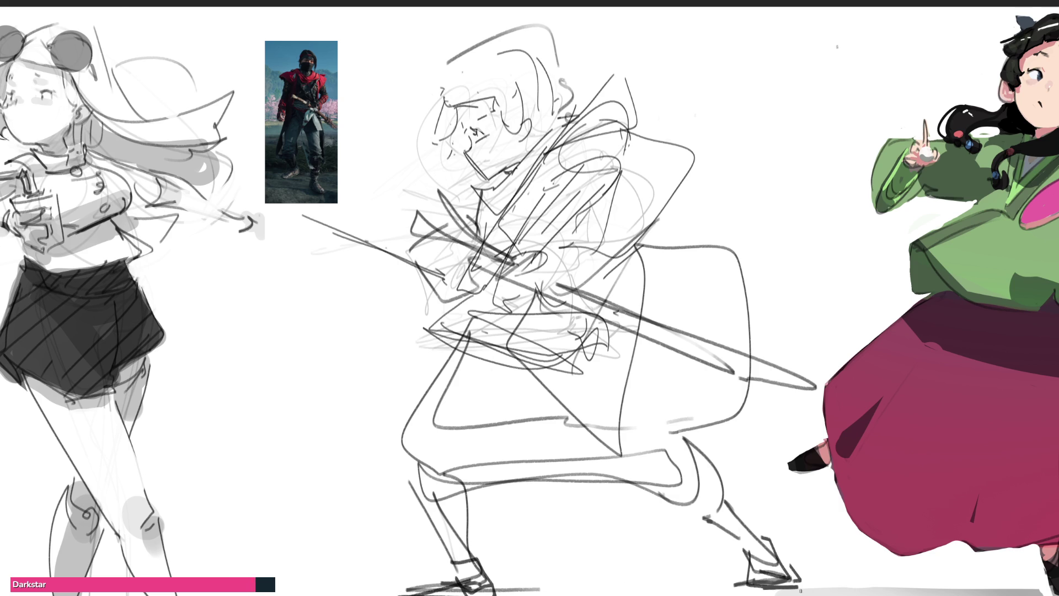
pyautogui.scroll(-1, 800, 590)
pyautogui.moveTo(521, 577)
pyautogui.mouseDown()
pyautogui.moveTo(543, 577)
pyautogui.moveTo(499, 591)
pyautogui.moveTo(753, 589)
pyautogui.mouseUp()
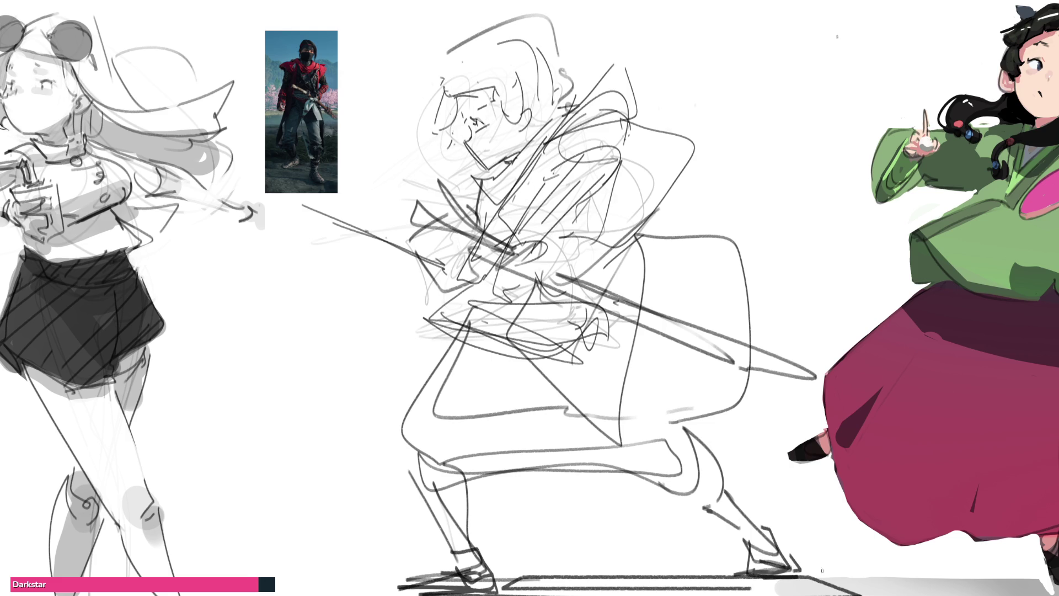
pyautogui.moveTo(818, 581)
pyautogui.mouseDown()
pyautogui.moveTo(741, 595)
pyautogui.moveTo(691, 595)
pyautogui.moveTo(698, 582)
pyautogui.moveTo(594, 595)
pyautogui.moveTo(620, 584)
pyautogui.mouseUp()
pyautogui.moveTo(622, 579); pyautogui.dragTo(470, 595)
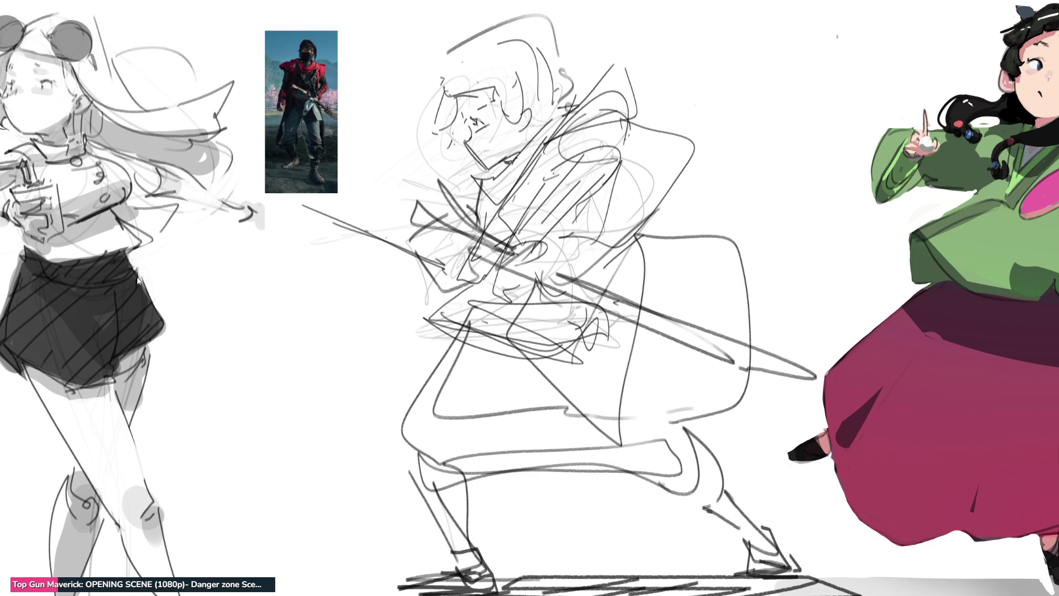
# Step: Mirror the middle sketch horizontally and begin skewing its top to the left
pyautogui.press('h')
pyautogui.hotkey('ctrl', 't')
pyautogui.moveTo(589, 16); pyautogui.dragTo(572, 12)
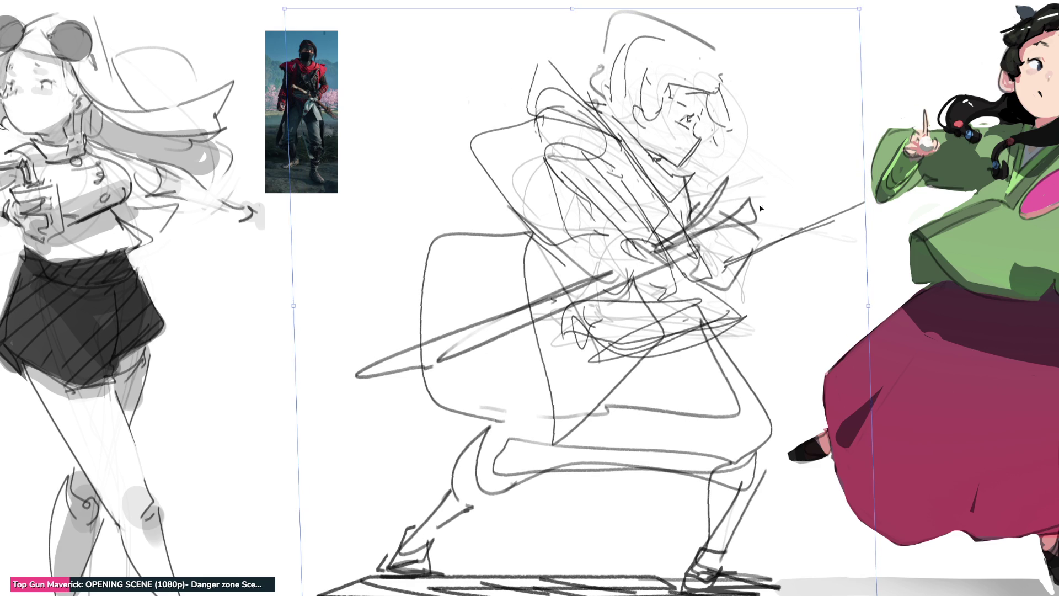
# Step: Lean the mirrored sketch further left, stretch its top-right corner, then erase it to a pale guide
pyautogui.moveTo(868, 305); pyautogui.dragTo(864, 301)
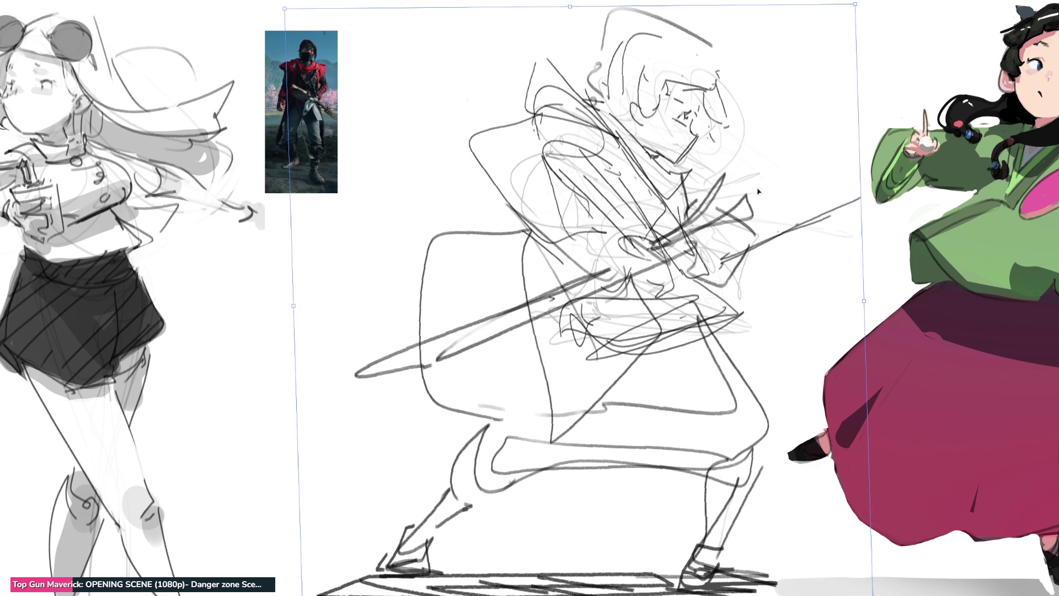
pyautogui.moveTo(568, 7); pyautogui.dragTo(535, 2)
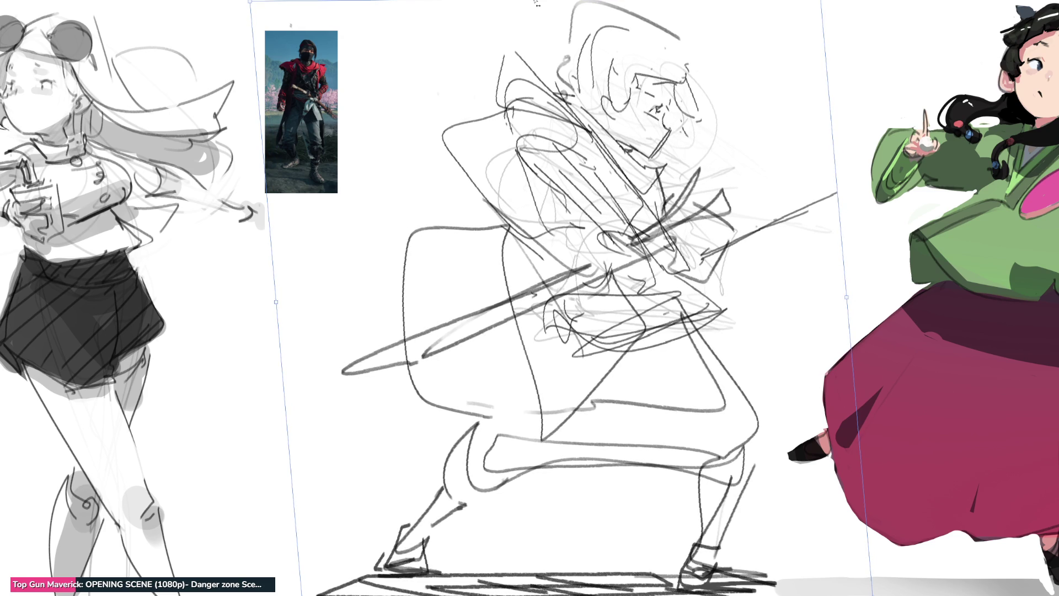
pyautogui.moveTo(820, 3); pyautogui.dragTo(826, 2)
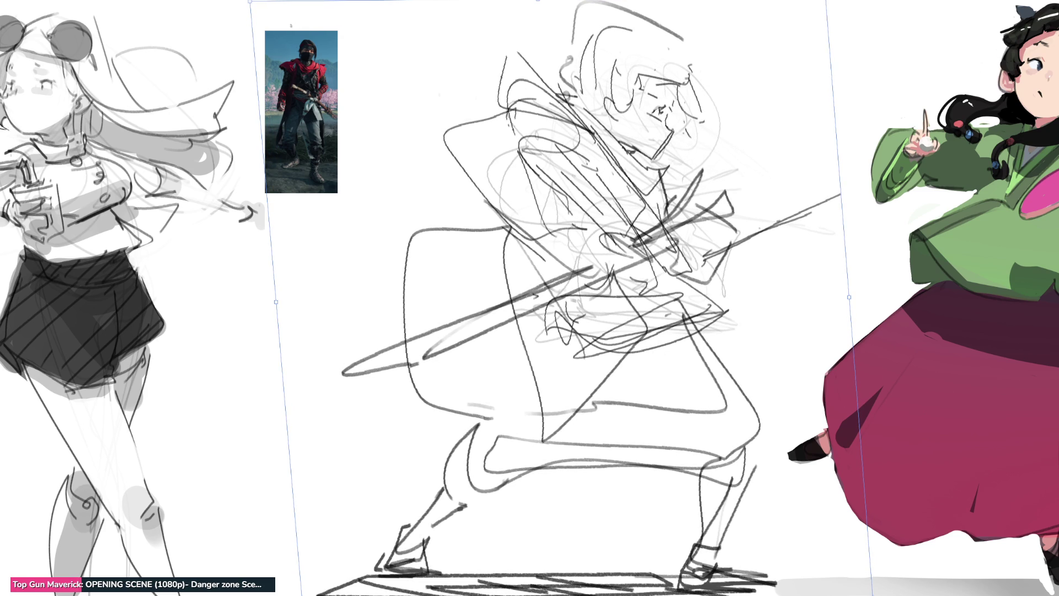
pyautogui.press('Return')
pyautogui.moveTo(780, 107)
pyautogui.mouseDown()
pyautogui.moveTo(745, 147)
pyautogui.moveTo(712, 486)
pyautogui.moveTo(692, 524)
pyautogui.moveTo(674, 500)
pyautogui.moveTo(260, 485)
pyautogui.moveTo(520, 72)
pyautogui.moveTo(926, 409)
pyautogui.mouseUp()
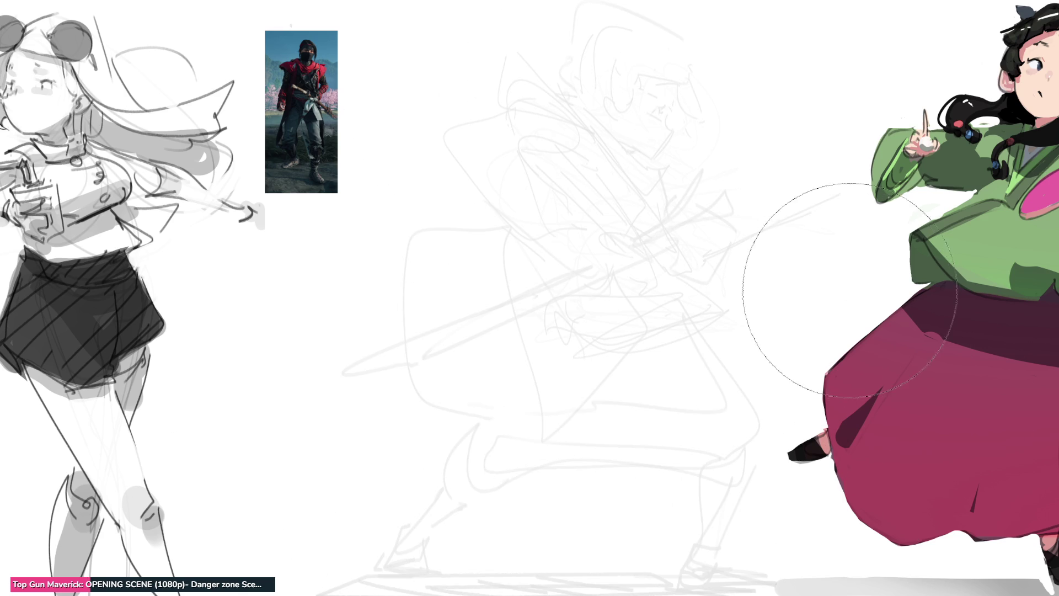
# Step: Try dark face strokes over the faded figure's head, undoing the rejected long curves
pyautogui.hotkey('ctrl', 'z')
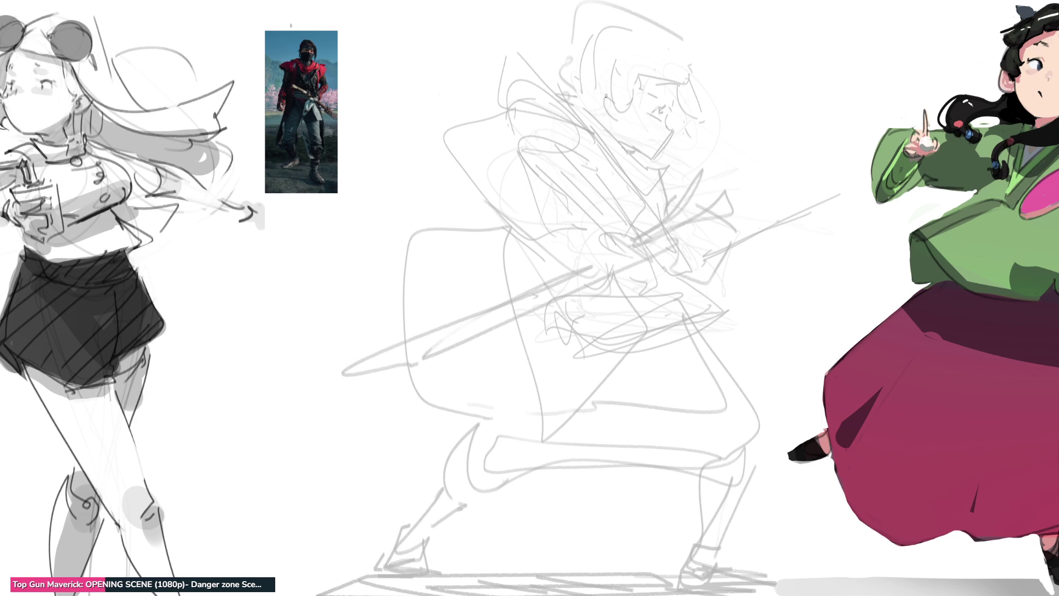
pyautogui.moveTo(600, 107); pyautogui.dragTo(667, 123)
pyautogui.moveTo(589, 114); pyautogui.dragTo(612, 142)
pyautogui.moveTo(672, 129); pyautogui.dragTo(653, 160)
pyautogui.hotkey('ctrl', 'z')
pyautogui.hotkey('ctrl', 'z')
pyautogui.hotkey('ctrl', 'z')
pyautogui.moveTo(621, 103)
pyautogui.mouseDown()
pyautogui.moveTo(657, 119)
pyautogui.moveTo(665, 147)
pyautogui.moveTo(659, 158)
pyautogui.moveTo(629, 159)
pyautogui.moveTo(618, 140)
pyautogui.moveTo(637, 157)
pyautogui.mouseUp()
pyautogui.hotkey('ctrl', 'z')
pyautogui.hotkey('ctrl', 'z')
pyautogui.hotkey('ctrl', 'z')
pyautogui.hotkey('ctrl', 'z')
pyautogui.hotkey('ctrl', 'z')
# Step: Ink the eye, eyelid, angular brow and nose curve, redoing the peaked and mouth strokes
pyautogui.moveTo(651, 108); pyautogui.dragTo(660, 111)
pyautogui.moveTo(658, 110)
pyautogui.mouseDown()
pyautogui.moveTo(666, 106)
pyautogui.moveTo(669, 125)
pyautogui.mouseUp()
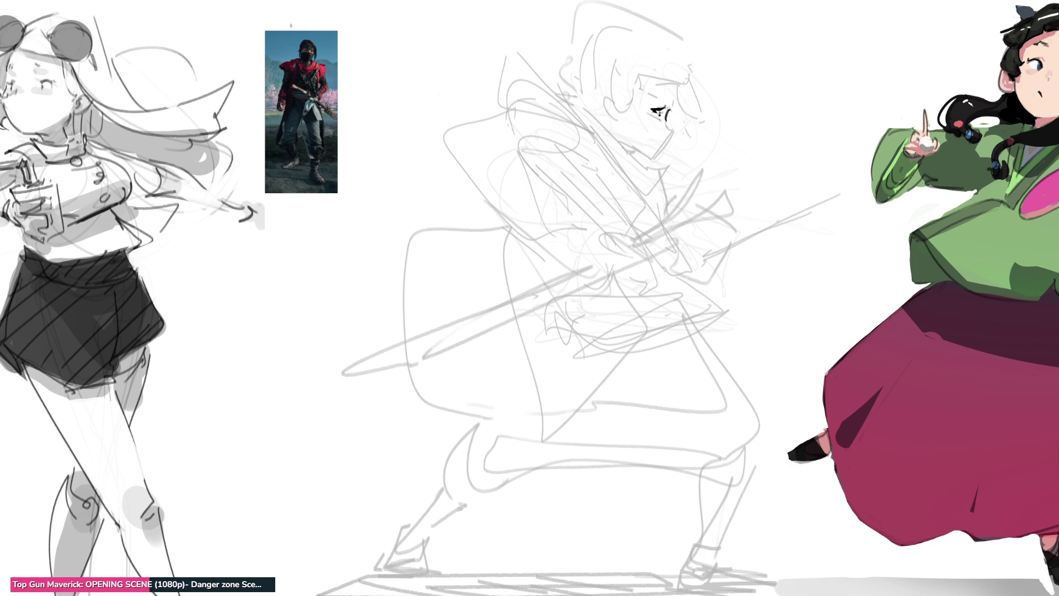
pyautogui.moveTo(642, 91)
pyautogui.mouseDown()
pyautogui.moveTo(672, 108)
pyautogui.moveTo(684, 81)
pyautogui.mouseUp()
pyautogui.moveTo(685, 84); pyautogui.dragTo(678, 106)
pyautogui.moveTo(680, 59); pyautogui.dragTo(639, 83)
pyautogui.moveTo(679, 60)
pyautogui.mouseDown()
pyautogui.moveTo(686, 83)
pyautogui.moveTo(687, 72)
pyautogui.mouseUp()
pyautogui.hotkey('ctrl', 'z')
pyautogui.hotkey('ctrl', 'z')
pyautogui.hotkey('ctrl', 'z')
pyautogui.moveTo(678, 42)
pyautogui.mouseDown()
pyautogui.moveTo(686, 76)
pyautogui.moveTo(701, 50)
pyautogui.moveTo(696, 135)
pyautogui.moveTo(712, 130)
pyautogui.mouseUp()
pyautogui.moveTo(734, 129); pyautogui.dragTo(724, 146)
pyautogui.hotkey('ctrl', 'z')
pyautogui.hotkey('ctrl', 'z')
pyautogui.hotkey('ctrl', 'z')
pyautogui.moveTo(697, 48); pyautogui.dragTo(729, 127)
pyautogui.moveTo(687, 98); pyautogui.dragTo(739, 126)
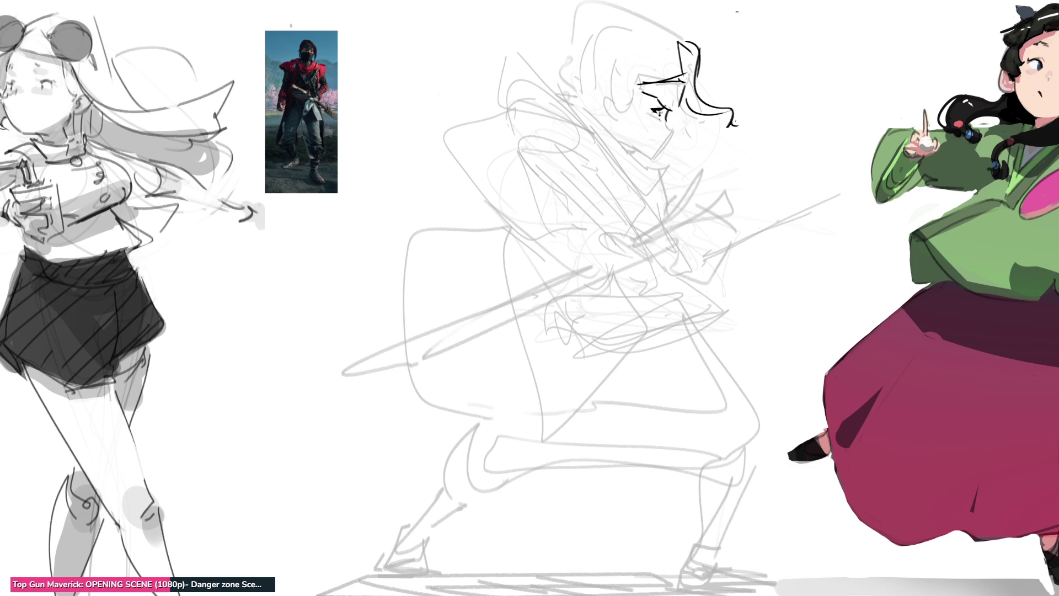
# Step: Outline the top of the head and draw the hair bun, undoing unwanted head arcs
pyautogui.moveTo(672, 65); pyautogui.dragTo(634, 123)
pyautogui.moveTo(651, 35)
pyautogui.mouseDown()
pyautogui.moveTo(623, 60)
pyautogui.moveTo(618, 113)
pyautogui.mouseUp()
pyautogui.moveTo(633, 51)
pyautogui.mouseDown()
pyautogui.moveTo(660, 26)
pyautogui.moveTo(677, 40)
pyautogui.mouseUp()
pyautogui.moveTo(589, 41)
pyautogui.mouseDown()
pyautogui.moveTo(612, 22)
pyautogui.moveTo(659, 25)
pyautogui.moveTo(604, 11)
pyautogui.moveTo(601, 69)
pyautogui.moveTo(645, 17)
pyautogui.mouseUp()
pyautogui.hotkey('ctrl', 'z')
pyautogui.hotkey('ctrl', 'z')
pyautogui.hotkey('ctrl', 'z')
pyautogui.moveTo(581, 29)
pyautogui.mouseDown()
pyautogui.moveTo(572, 33)
pyautogui.moveTo(579, 57)
pyautogui.moveTo(603, 68)
pyautogui.moveTo(661, 62)
pyautogui.mouseUp()
pyautogui.hotkey('ctrl', 'z')
pyautogui.hotkey('ctrl', 'z')
pyautogui.moveTo(590, 66)
pyautogui.mouseDown()
pyautogui.moveTo(609, 74)
pyautogui.moveTo(581, 62)
pyautogui.moveTo(620, 105)
pyautogui.moveTo(589, 93)
pyautogui.moveTo(593, 110)
pyautogui.moveTo(676, 128)
pyautogui.moveTo(651, 165)
pyautogui.moveTo(643, 154)
pyautogui.moveTo(652, 159)
pyautogui.mouseUp()
pyautogui.hotkey('ctrl', 'z')
pyautogui.hotkey('ctrl', 'z')
pyautogui.hotkey('ctrl', 'z')
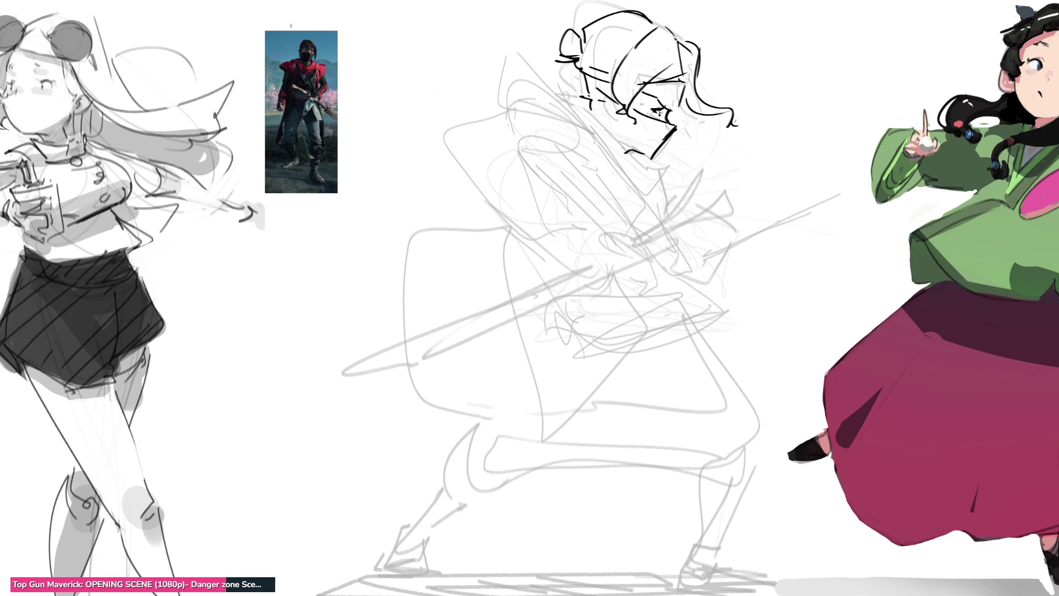
# Step: Ink the jaw and a collar line ending in a V, discarding the eyelash stroke
pyautogui.moveTo(644, 94)
pyautogui.mouseDown()
pyautogui.moveTo(630, 116)
pyautogui.moveTo(688, 75)
pyautogui.moveTo(686, 90)
pyautogui.moveTo(679, 77)
pyautogui.mouseUp()
pyautogui.hotkey('ctrl', 'z')
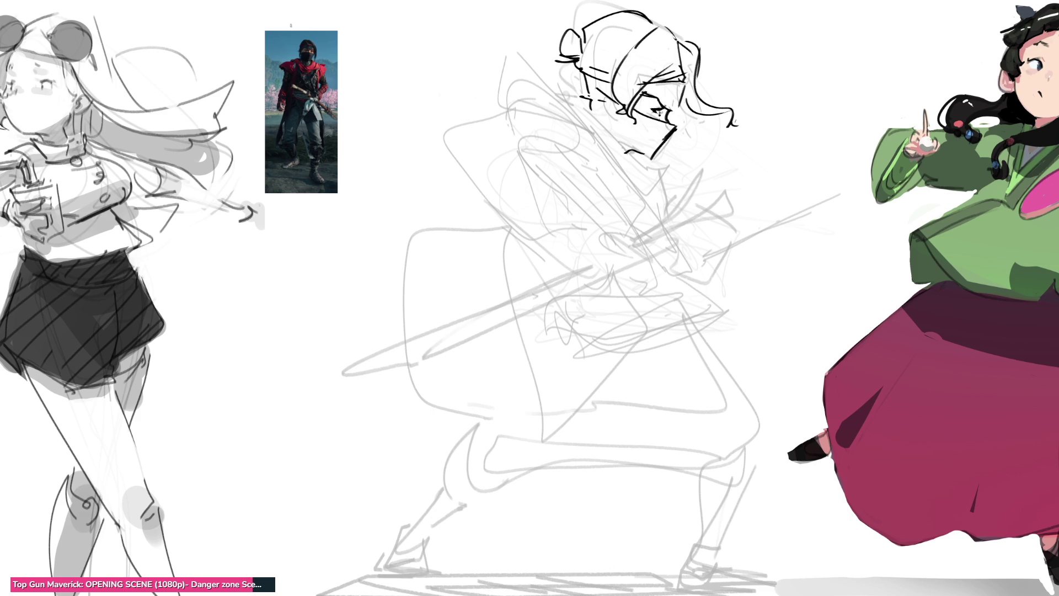
pyautogui.moveTo(583, 97)
pyautogui.mouseDown()
pyautogui.moveTo(562, 106)
pyautogui.moveTo(627, 150)
pyautogui.moveTo(662, 160)
pyautogui.moveTo(680, 146)
pyautogui.moveTo(668, 184)
pyautogui.mouseUp()
pyautogui.hotkey('ctrl', 'z')
pyautogui.hotkey('ctrl', 'z')
pyautogui.moveTo(593, 110)
pyautogui.mouseDown()
pyautogui.moveTo(679, 167)
pyautogui.moveTo(646, 194)
pyautogui.mouseUp()
pyautogui.moveTo(573, 107)
pyautogui.mouseDown()
pyautogui.moveTo(634, 181)
pyautogui.moveTo(591, 100)
pyautogui.mouseUp()
# Step: Redraw the neck and jaw lines, then ink the collar flicks and shoulder shape
pyautogui.hotkey('ctrl', 'z')
pyautogui.hotkey('ctrl', 'z')
pyautogui.hotkey('ctrl', 'z')
pyautogui.moveTo(629, 147); pyautogui.dragTo(625, 165)
pyautogui.moveTo(585, 105); pyautogui.dragTo(613, 167)
pyautogui.moveTo(602, 171)
pyautogui.mouseDown()
pyautogui.moveTo(622, 162)
pyautogui.moveTo(654, 176)
pyautogui.mouseUp()
pyautogui.moveTo(653, 178); pyautogui.dragTo(625, 193)
pyautogui.moveTo(569, 107)
pyautogui.mouseDown()
pyautogui.moveTo(614, 190)
pyautogui.moveTo(627, 188)
pyautogui.mouseUp()
pyautogui.moveTo(569, 108)
pyautogui.mouseDown()
pyautogui.moveTo(565, 133)
pyautogui.moveTo(558, 106)
pyautogui.mouseUp()
pyautogui.moveTo(564, 91); pyautogui.dragTo(552, 103)
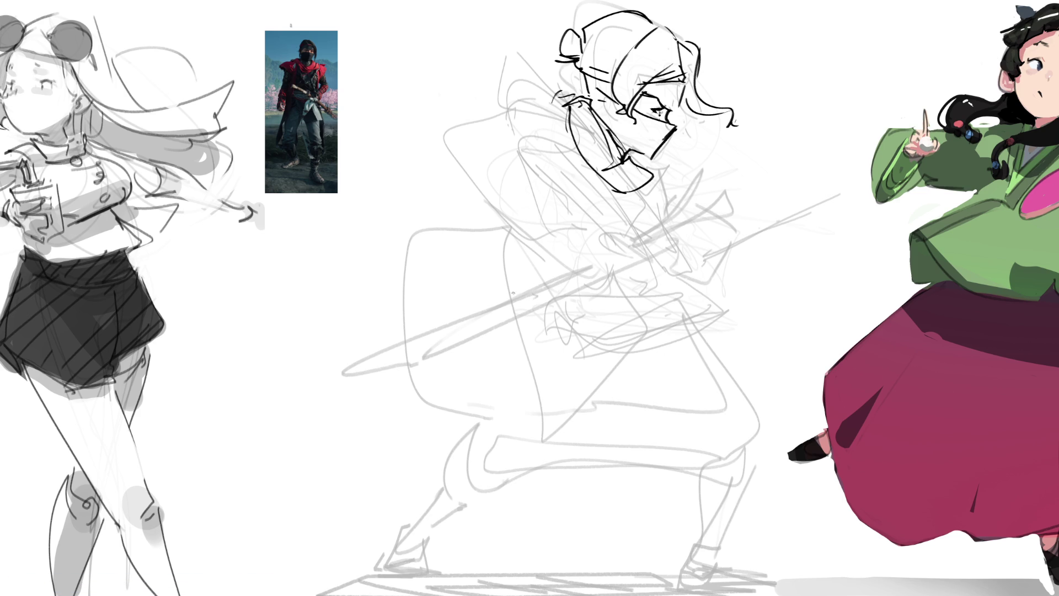
pyautogui.moveTo(573, 102)
pyautogui.mouseDown()
pyautogui.moveTo(501, 144)
pyautogui.moveTo(484, 130)
pyautogui.mouseUp()
pyautogui.moveTo(483, 128)
pyautogui.mouseDown()
pyautogui.moveTo(508, 66)
pyautogui.moveTo(560, 100)
pyautogui.mouseUp()
pyautogui.moveTo(503, 136); pyautogui.dragTo(503, 117)
pyautogui.moveTo(533, 121); pyautogui.dragTo(555, 121)
pyautogui.moveTo(502, 144); pyautogui.dragTo(519, 160)
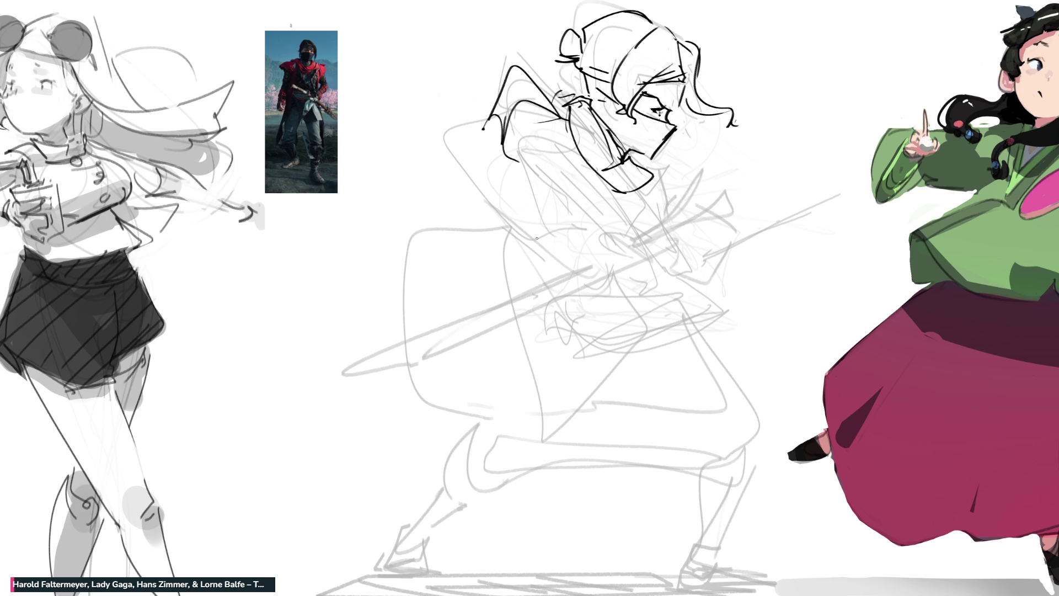
# Step: Ink the long arm and forearm with cuff, fist, fingers and sword grip
pyautogui.moveTo(484, 109); pyautogui.dragTo(488, 128)
pyautogui.moveTo(502, 141); pyautogui.dragTo(530, 208)
pyautogui.moveTo(505, 224); pyautogui.dragTo(519, 251)
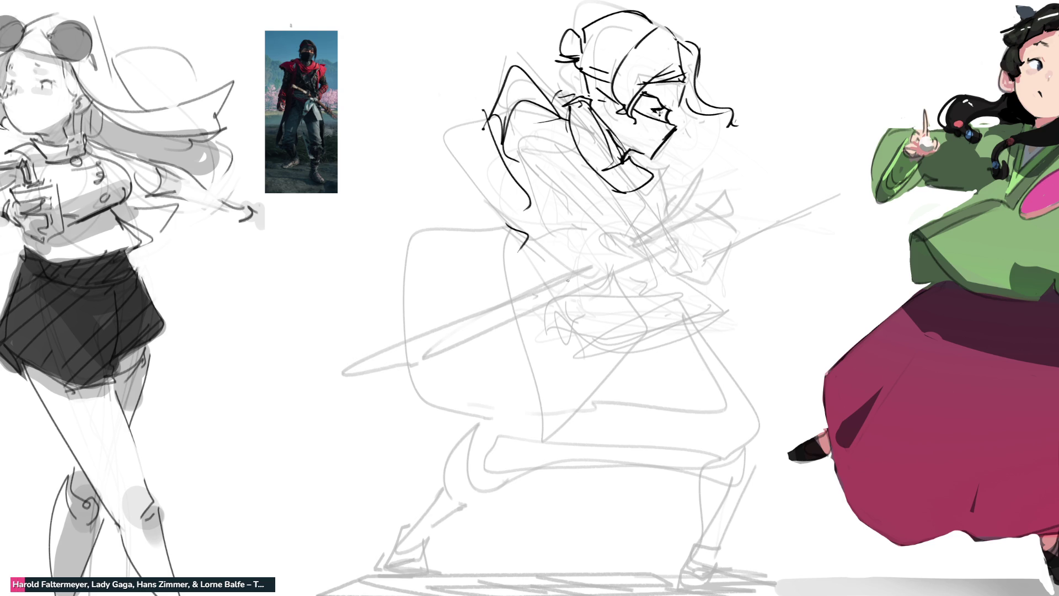
pyautogui.moveTo(508, 142); pyautogui.dragTo(518, 180)
pyautogui.moveTo(549, 106); pyautogui.dragTo(509, 138)
pyautogui.moveTo(573, 119); pyautogui.dragTo(561, 160)
pyautogui.moveTo(524, 194); pyautogui.dragTo(553, 213)
pyautogui.moveTo(569, 163)
pyautogui.mouseDown()
pyautogui.moveTo(536, 209)
pyautogui.moveTo(567, 228)
pyautogui.mouseUp()
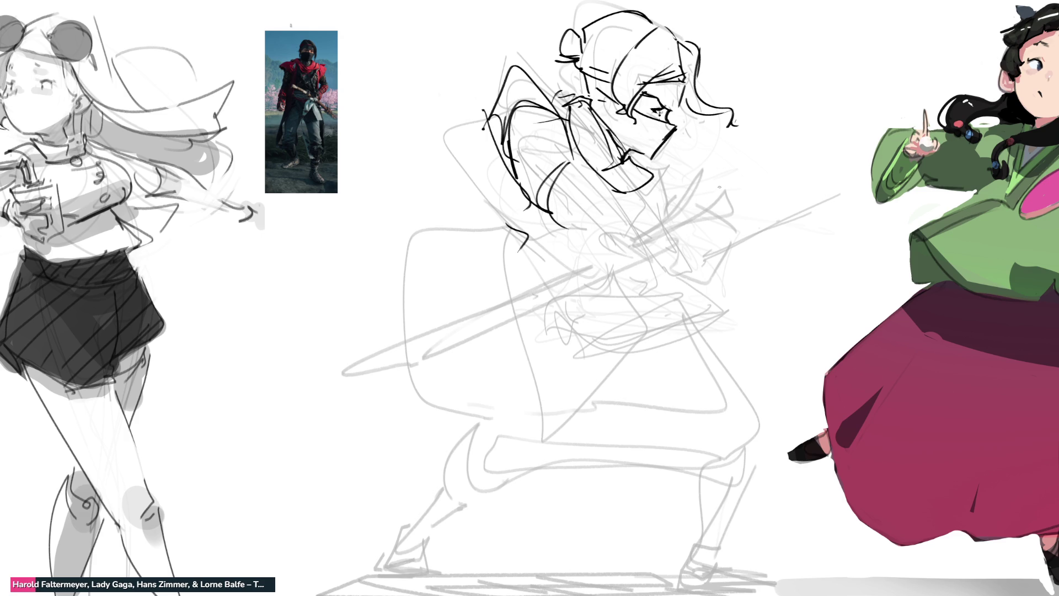
pyautogui.moveTo(550, 225); pyautogui.dragTo(655, 231)
pyautogui.moveTo(553, 192); pyautogui.dragTo(661, 225)
pyautogui.moveTo(653, 223); pyautogui.dragTo(679, 239)
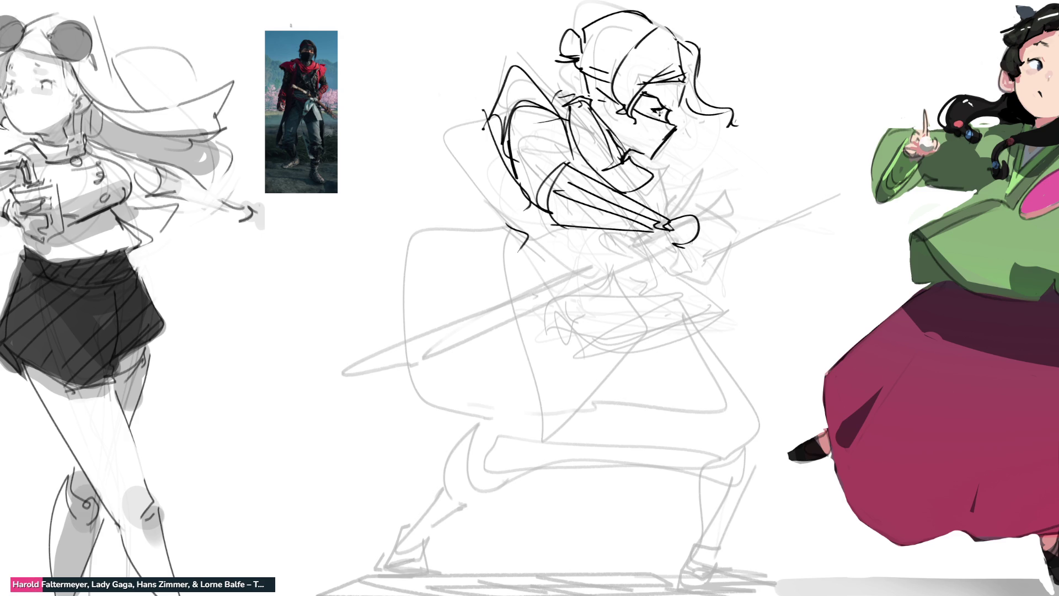
pyautogui.hotkey('ctrl', 'z')
pyautogui.hotkey('ctrl', 'z')
pyautogui.hotkey('ctrl', 'z')
pyautogui.moveTo(577, 187)
pyautogui.mouseDown()
pyautogui.moveTo(669, 226)
pyautogui.moveTo(697, 213)
pyautogui.moveTo(701, 231)
pyautogui.mouseUp()
pyautogui.moveTo(676, 238)
pyautogui.mouseDown()
pyautogui.moveTo(717, 246)
pyautogui.moveTo(721, 226)
pyautogui.mouseUp()
pyautogui.moveTo(716, 236)
pyautogui.mouseDown()
pyautogui.moveTo(728, 229)
pyautogui.moveTo(722, 244)
pyautogui.mouseUp()
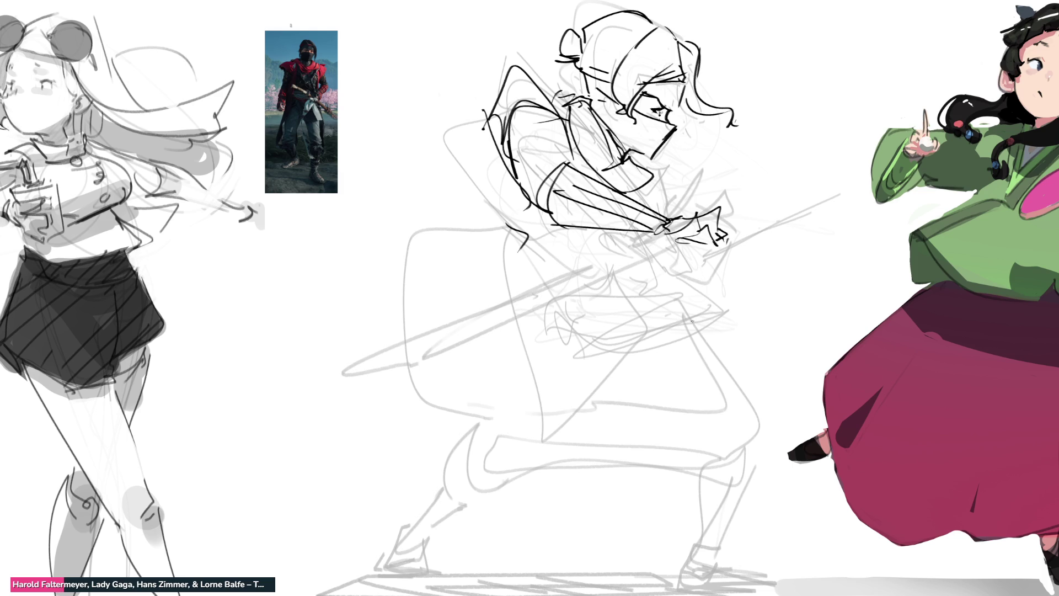
# Step: Ink the mouth and teeth, jaw and chin curve, and body lines below the chin
pyautogui.moveTo(714, 169)
pyautogui.mouseDown()
pyautogui.moveTo(708, 185)
pyautogui.moveTo(736, 160)
pyautogui.moveTo(720, 182)
pyautogui.mouseUp()
pyautogui.moveTo(734, 141); pyautogui.dragTo(738, 183)
pyautogui.moveTo(733, 185)
pyautogui.mouseDown()
pyautogui.moveTo(739, 206)
pyautogui.moveTo(709, 200)
pyautogui.mouseUp()
pyautogui.moveTo(649, 151); pyautogui.dragTo(672, 172)
pyautogui.moveTo(667, 169); pyautogui.dragTo(659, 194)
pyautogui.moveTo(672, 146)
pyautogui.mouseDown()
pyautogui.moveTo(648, 201)
pyautogui.moveTo(666, 210)
pyautogui.mouseUp()
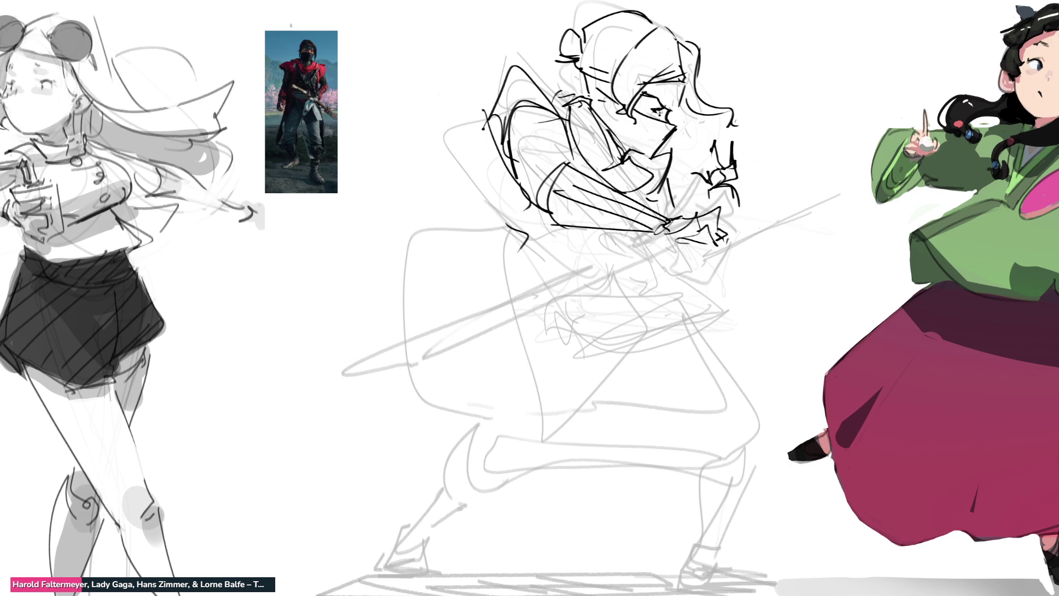
pyautogui.moveTo(715, 184); pyautogui.dragTo(716, 284)
pyautogui.moveTo(689, 249)
pyautogui.mouseDown()
pyautogui.moveTo(694, 296)
pyautogui.moveTo(707, 295)
pyautogui.mouseUp()
pyautogui.moveTo(688, 247); pyautogui.dragTo(675, 277)
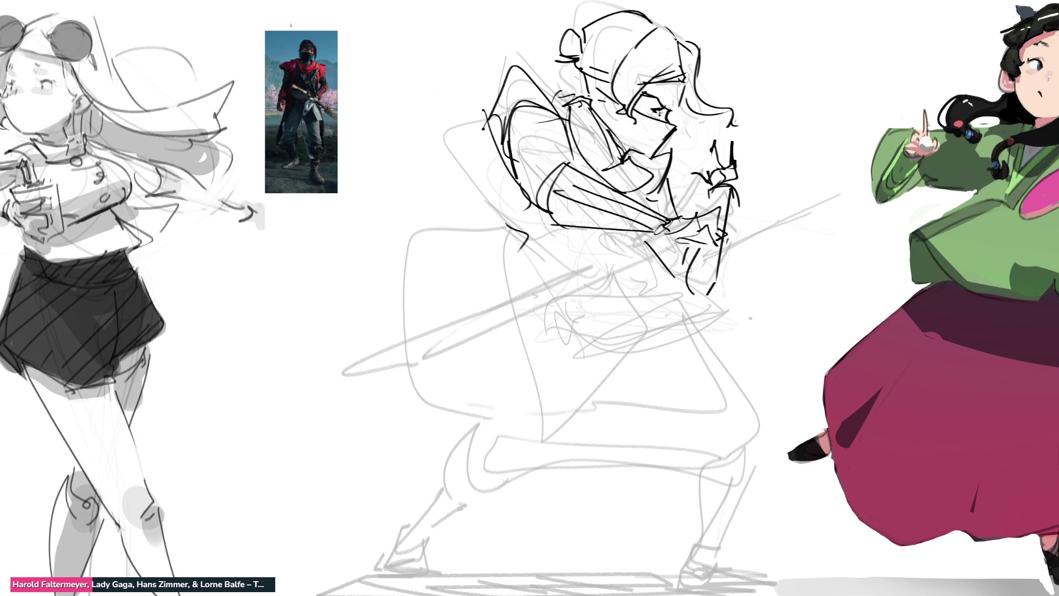
# Step: Add arm detail strokes and rough in the lower torso below the sword arm
pyautogui.moveTo(565, 130); pyautogui.dragTo(592, 166)
pyautogui.moveTo(595, 225)
pyautogui.mouseDown()
pyautogui.moveTo(616, 240)
pyautogui.moveTo(570, 268)
pyautogui.mouseUp()
pyautogui.moveTo(578, 247)
pyautogui.mouseDown()
pyautogui.moveTo(629, 229)
pyautogui.moveTo(647, 263)
pyautogui.mouseUp()
pyautogui.moveTo(534, 227); pyautogui.dragTo(560, 249)
pyautogui.moveTo(553, 245); pyautogui.dragTo(628, 260)
pyautogui.moveTo(653, 259); pyautogui.dragTo(649, 310)
pyautogui.moveTo(522, 219); pyautogui.dragTo(486, 291)
pyautogui.moveTo(485, 292)
pyautogui.mouseDown()
pyautogui.moveTo(628, 293)
pyautogui.moveTo(651, 305)
pyautogui.mouseUp()
pyautogui.moveTo(589, 262); pyautogui.dragTo(497, 295)
pyautogui.moveTo(514, 232); pyautogui.dragTo(491, 308)
pyautogui.moveTo(531, 293); pyautogui.dragTo(658, 276)
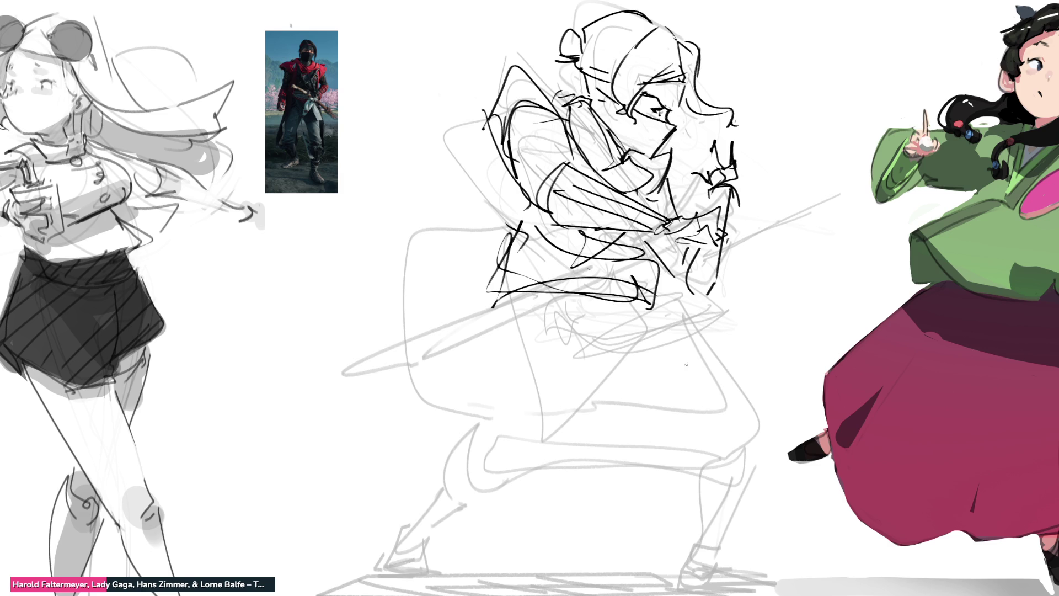
# Step: Replace the boxy hip strokes with a cleaner shape and add a flowing coat loop at left
pyautogui.hotkey('ctrl', 'z')
pyautogui.hotkey('ctrl', 'z')
pyautogui.hotkey('ctrl', 'z')
pyautogui.moveTo(510, 240); pyautogui.dragTo(612, 266)
pyautogui.moveTo(588, 288); pyautogui.dragTo(650, 269)
pyautogui.moveTo(588, 232); pyautogui.dragTo(509, 287)
pyautogui.moveTo(516, 238)
pyautogui.mouseDown()
pyautogui.moveTo(501, 315)
pyautogui.moveTo(651, 282)
pyautogui.mouseUp()
pyautogui.moveTo(646, 287); pyautogui.dragTo(650, 301)
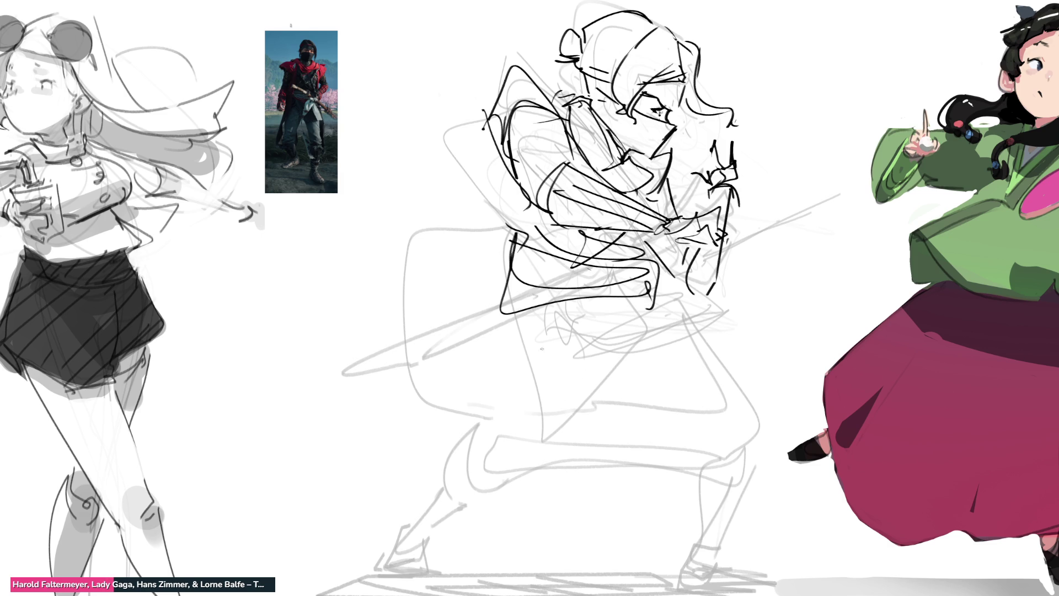
pyautogui.moveTo(579, 226)
pyautogui.mouseDown()
pyautogui.moveTo(441, 417)
pyautogui.moveTo(511, 203)
pyautogui.moveTo(381, 413)
pyautogui.moveTo(554, 263)
pyautogui.mouseUp()
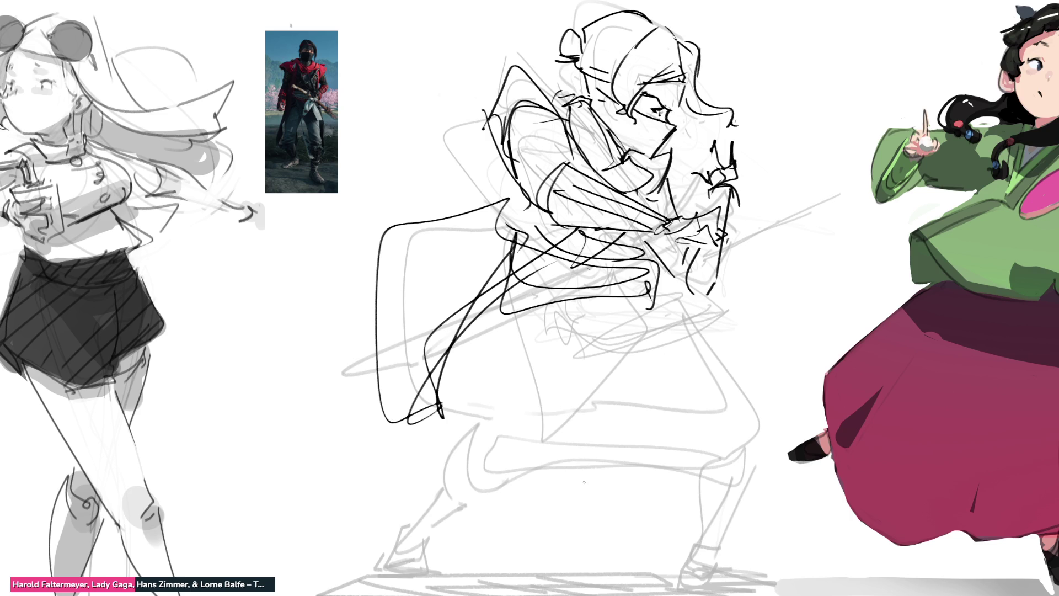
# Step: Ink zig-zag drape folds, the long coat hem and lines running down from the waist
pyautogui.moveTo(647, 258)
pyautogui.mouseDown()
pyautogui.moveTo(634, 338)
pyautogui.moveTo(654, 317)
pyautogui.moveTo(761, 288)
pyautogui.moveTo(657, 309)
pyautogui.mouseUp()
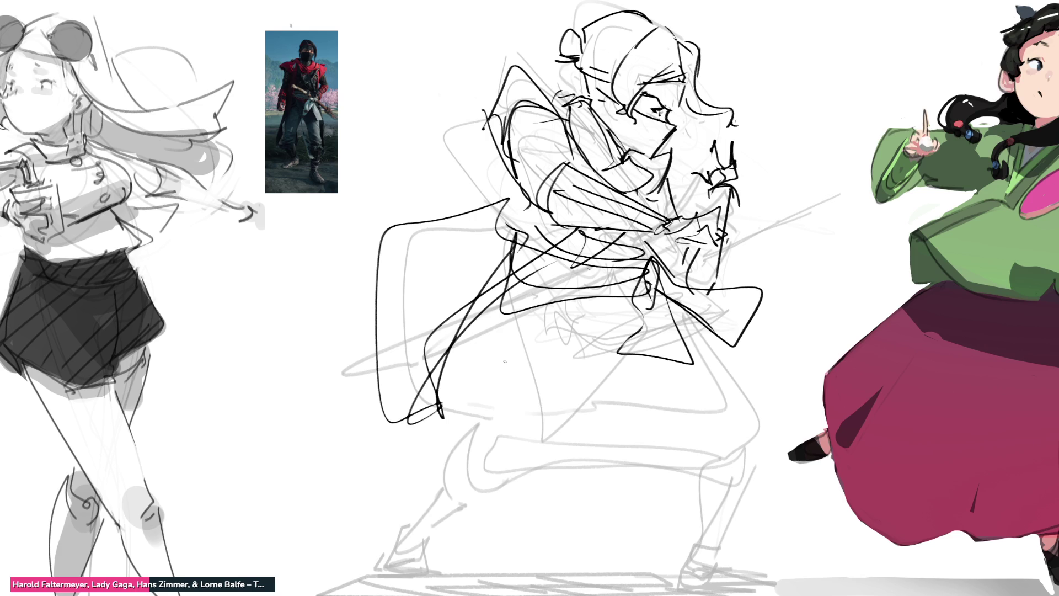
pyautogui.moveTo(502, 295)
pyautogui.mouseDown()
pyautogui.moveTo(414, 441)
pyautogui.moveTo(488, 496)
pyautogui.moveTo(562, 430)
pyautogui.moveTo(546, 459)
pyautogui.moveTo(579, 470)
pyautogui.moveTo(710, 462)
pyautogui.mouseUp()
pyautogui.moveTo(501, 304)
pyautogui.mouseDown()
pyautogui.moveTo(646, 295)
pyautogui.moveTo(613, 329)
pyautogui.mouseUp()
pyautogui.moveTo(665, 301); pyautogui.dragTo(750, 400)
pyautogui.moveTo(674, 305)
pyautogui.mouseDown()
pyautogui.moveTo(705, 331)
pyautogui.moveTo(761, 452)
pyautogui.mouseUp()
pyautogui.moveTo(626, 438)
pyautogui.mouseDown()
pyautogui.moveTo(759, 464)
pyautogui.moveTo(796, 451)
pyautogui.moveTo(751, 557)
pyautogui.mouseUp()
# Step: Draw the right leg in a V shape to the foot and the left lower leg with pointed foot
pyautogui.moveTo(717, 462); pyautogui.dragTo(738, 574)
pyautogui.moveTo(797, 467); pyautogui.dragTo(758, 573)
pyautogui.moveTo(736, 576); pyautogui.dragTo(764, 571)
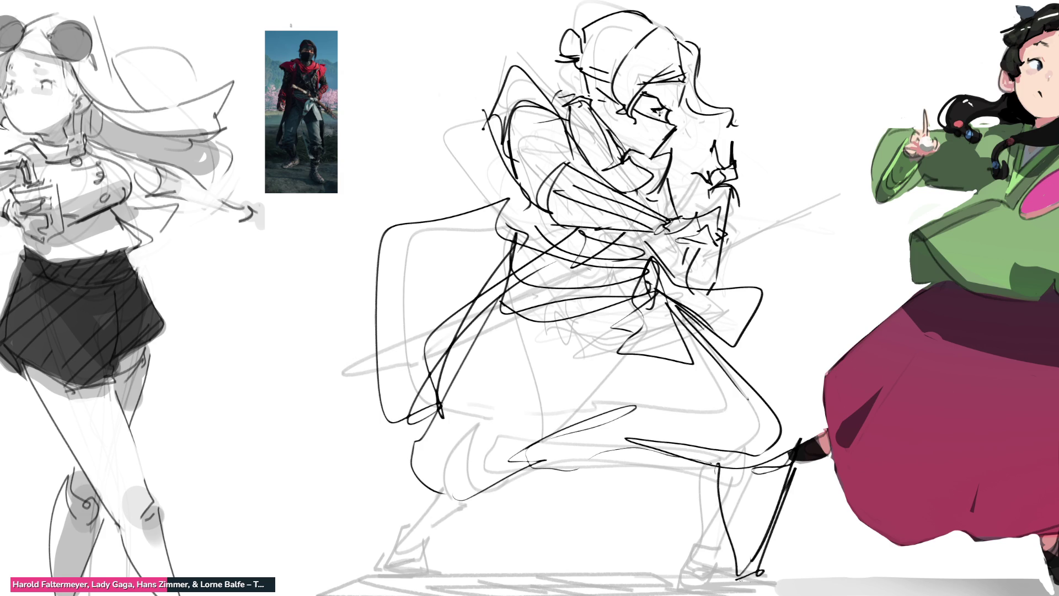
pyautogui.hotkey('ctrl', 'z')
pyautogui.hotkey('ctrl', 'z')
pyautogui.hotkey('ctrl', 'z')
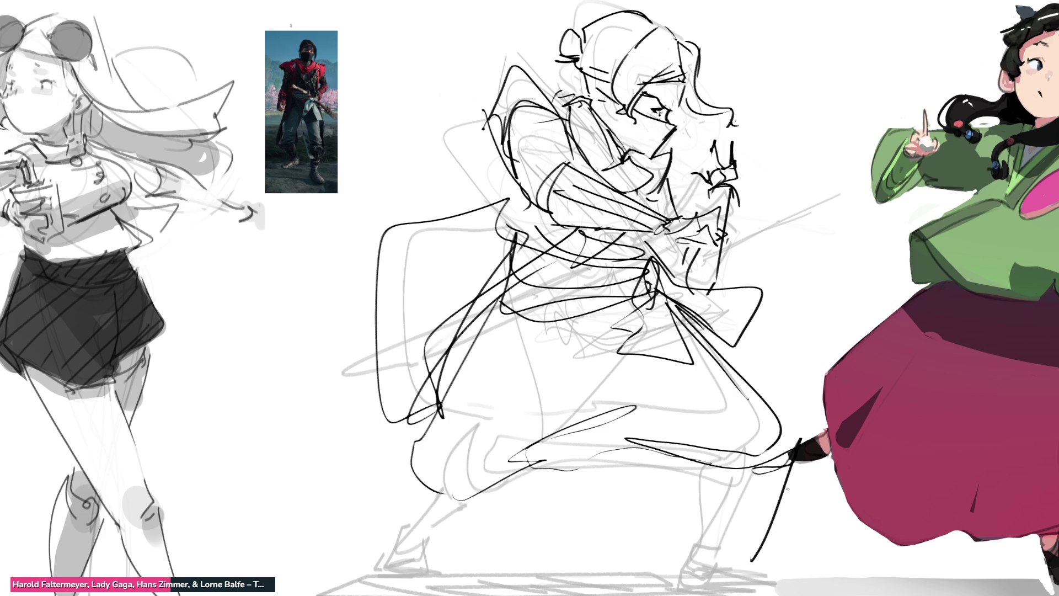
pyautogui.moveTo(792, 440); pyautogui.dragTo(748, 574)
pyautogui.moveTo(739, 482); pyautogui.dragTo(717, 546)
pyautogui.moveTo(779, 456); pyautogui.dragTo(714, 481)
pyautogui.moveTo(734, 487)
pyautogui.mouseDown()
pyautogui.moveTo(750, 556)
pyautogui.moveTo(742, 583)
pyautogui.moveTo(754, 579)
pyautogui.mouseUp()
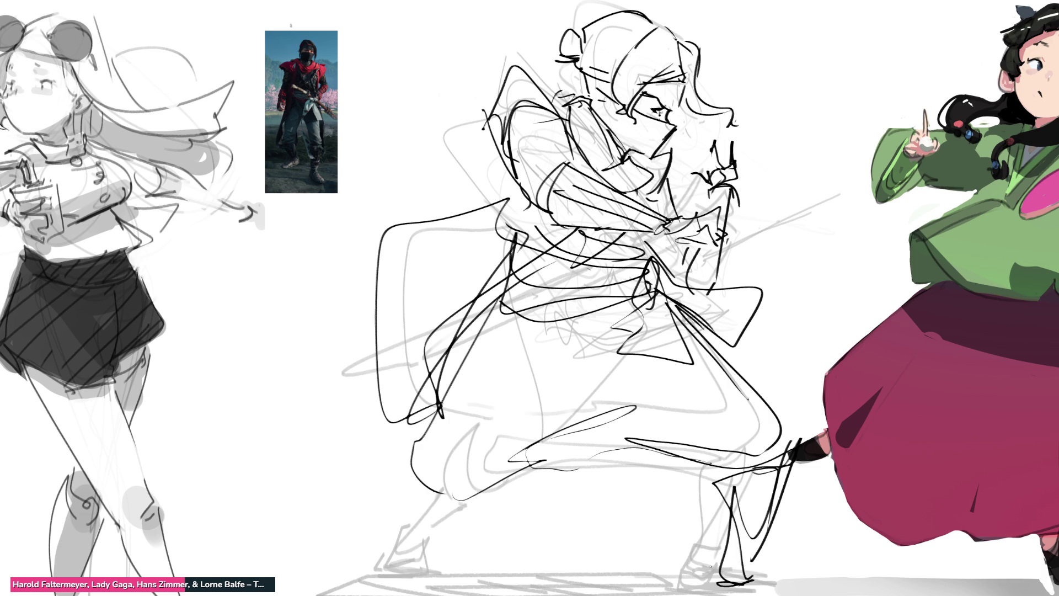
pyautogui.moveTo(406, 464)
pyautogui.mouseDown()
pyautogui.moveTo(410, 485)
pyautogui.moveTo(448, 511)
pyautogui.moveTo(343, 536)
pyautogui.moveTo(424, 524)
pyautogui.moveTo(331, 571)
pyautogui.moveTo(367, 582)
pyautogui.moveTo(556, 557)
pyautogui.mouseUp()
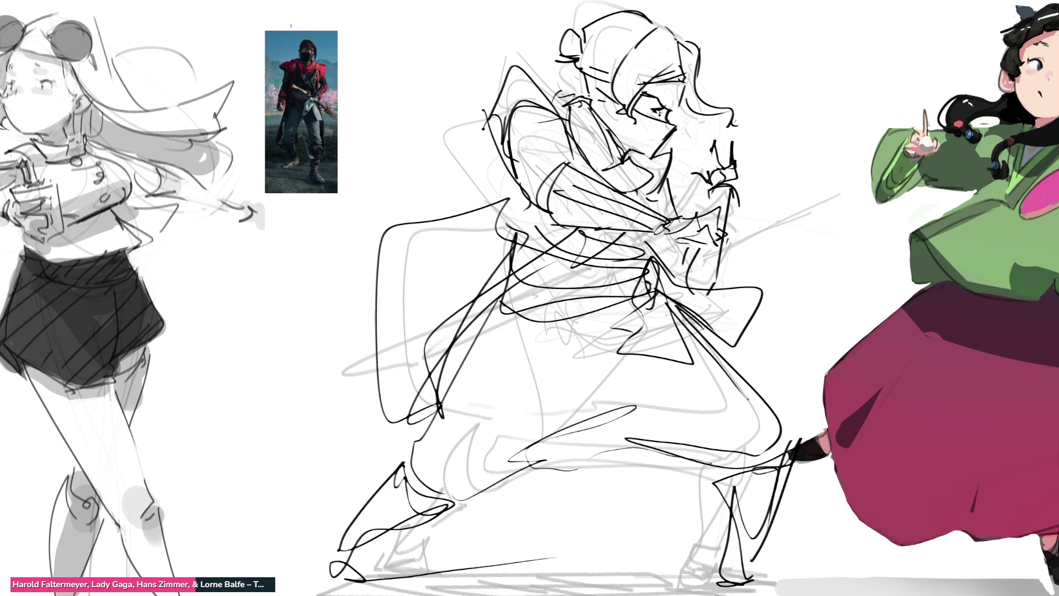
# Step: Outline the coat's curved left edge and add sword blade strokes near the hand
pyautogui.moveTo(510, 204)
pyautogui.mouseDown()
pyautogui.moveTo(349, 254)
pyautogui.moveTo(501, 315)
pyautogui.mouseUp()
pyautogui.moveTo(358, 246)
pyautogui.mouseDown()
pyautogui.moveTo(529, 256)
pyautogui.moveTo(483, 184)
pyautogui.moveTo(485, 122)
pyautogui.mouseUp()
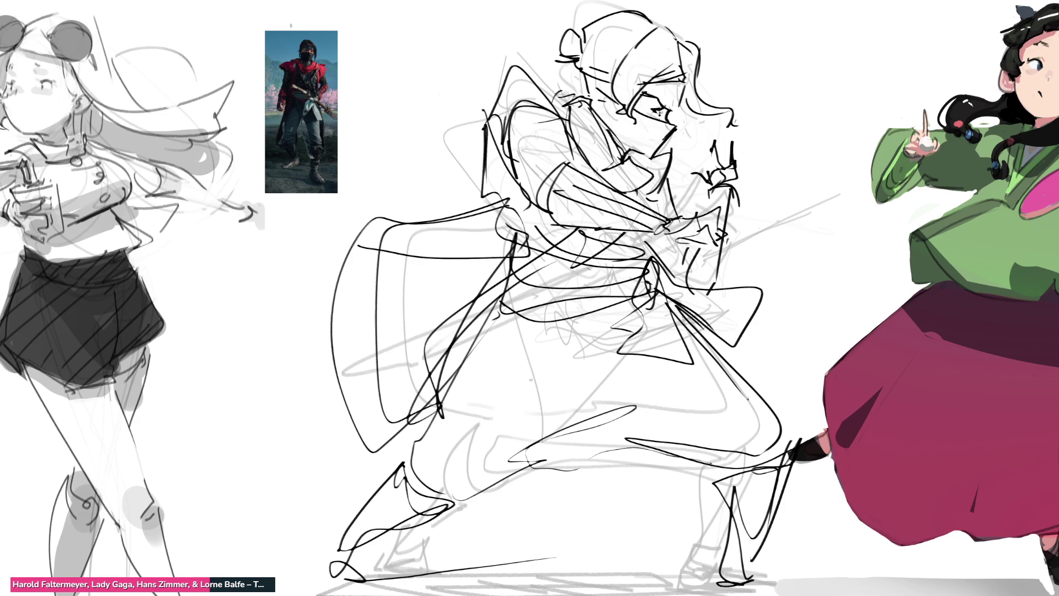
pyautogui.moveTo(715, 254)
pyautogui.mouseDown()
pyautogui.moveTo(779, 210)
pyautogui.moveTo(724, 249)
pyautogui.moveTo(800, 232)
pyautogui.mouseUp()
pyautogui.moveTo(677, 280); pyautogui.dragTo(622, 292)
pyautogui.moveTo(341, 363)
pyautogui.mouseDown()
pyautogui.moveTo(270, 375)
pyautogui.moveTo(306, 387)
pyautogui.mouseUp()
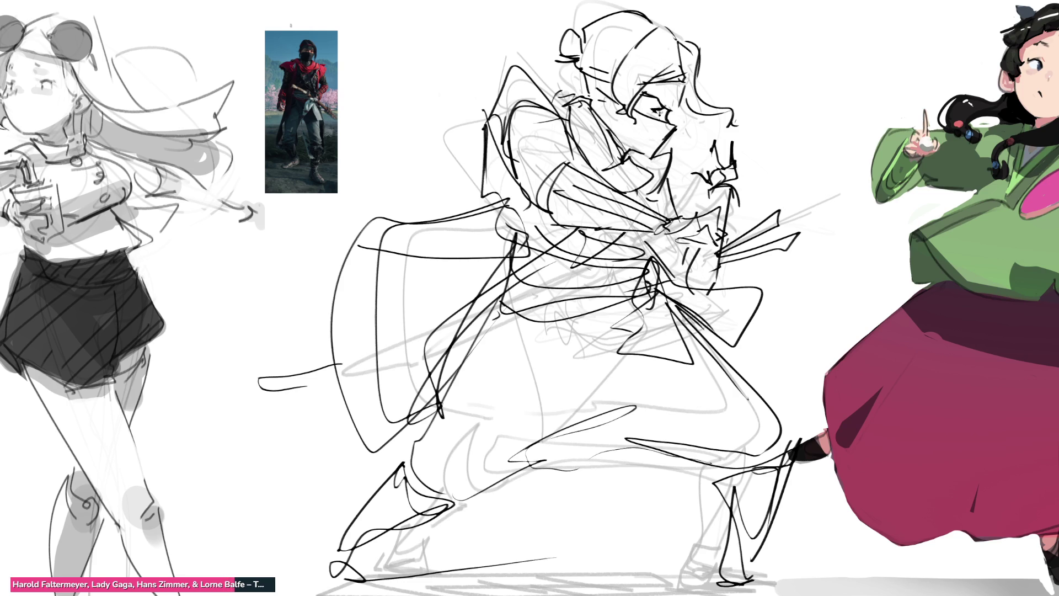
# Step: Fill the hair bun, head and right side of the mask solid black
pyautogui.moveTo(571, 36)
pyautogui.mouseDown()
pyautogui.moveTo(576, 52)
pyautogui.moveTo(623, 74)
pyautogui.moveTo(621, 117)
pyautogui.mouseUp()
pyautogui.moveTo(628, 58)
pyautogui.mouseDown()
pyautogui.moveTo(626, 97)
pyautogui.moveTo(678, 39)
pyautogui.moveTo(634, 53)
pyautogui.moveTo(665, 50)
pyautogui.moveTo(670, 69)
pyautogui.moveTo(684, 34)
pyautogui.moveTo(645, 80)
pyautogui.mouseUp()
pyautogui.moveTo(689, 43); pyautogui.dragTo(694, 94)
# Step: Paint the warrior's hair solid black, adding curling strands down the right side
pyautogui.moveTo(685, 78)
pyautogui.mouseDown()
pyautogui.moveTo(734, 125)
pyautogui.moveTo(719, 106)
pyautogui.mouseUp()
pyautogui.moveTo(698, 53)
pyautogui.mouseDown()
pyautogui.moveTo(715, 113)
pyautogui.moveTo(741, 128)
pyautogui.mouseUp()
pyautogui.moveTo(621, 43)
pyautogui.mouseDown()
pyautogui.moveTo(579, 43)
pyautogui.moveTo(604, 58)
pyautogui.moveTo(597, 69)
pyautogui.moveTo(643, 24)
pyautogui.moveTo(618, 18)
pyautogui.moveTo(605, 28)
pyautogui.mouseUp()
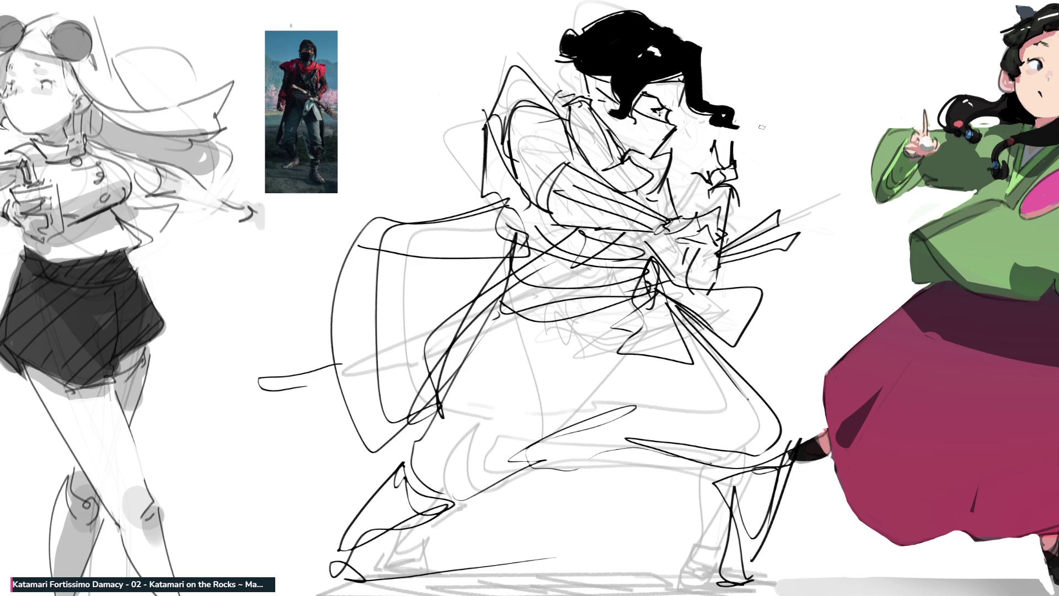
pyautogui.moveTo(627, 109); pyautogui.dragTo(613, 125)
pyautogui.moveTo(641, 86)
pyautogui.mouseDown()
pyautogui.moveTo(633, 107)
pyautogui.moveTo(589, 111)
pyautogui.moveTo(612, 138)
pyautogui.moveTo(643, 125)
pyautogui.moveTo(653, 143)
pyautogui.moveTo(646, 132)
pyautogui.moveTo(629, 147)
pyautogui.moveTo(645, 118)
pyautogui.moveTo(657, 140)
pyautogui.mouseUp()
# Step: Fill the forehead and area around the mask black and thicken the left shoulder contour
pyautogui.moveTo(593, 80)
pyautogui.mouseDown()
pyautogui.moveTo(601, 93)
pyautogui.moveTo(679, 91)
pyautogui.moveTo(654, 93)
pyautogui.mouseUp()
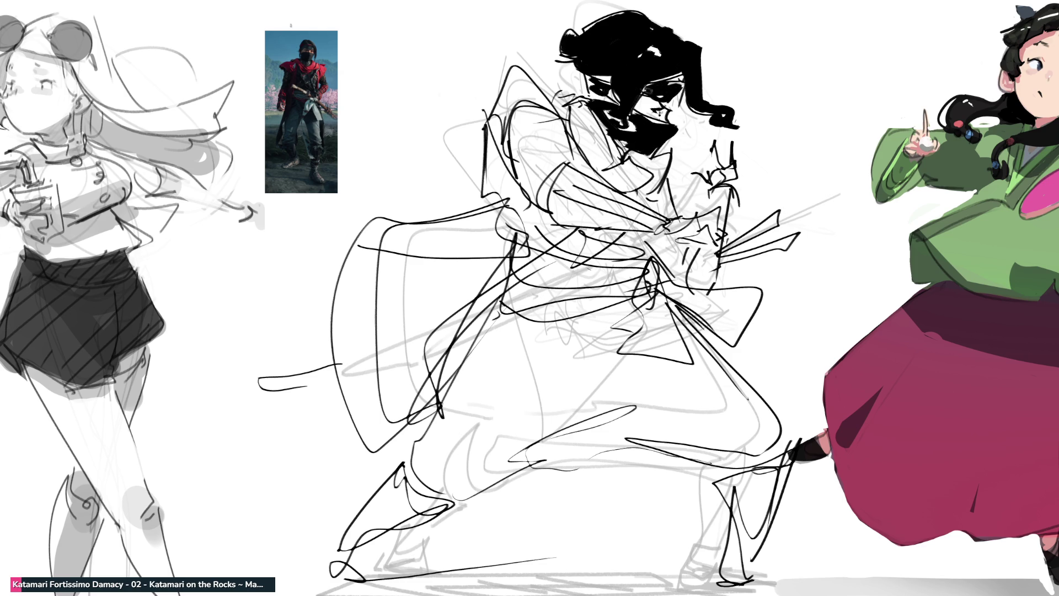
pyautogui.moveTo(590, 89)
pyautogui.mouseDown()
pyautogui.moveTo(606, 104)
pyautogui.moveTo(560, 94)
pyautogui.moveTo(576, 98)
pyautogui.mouseUp()
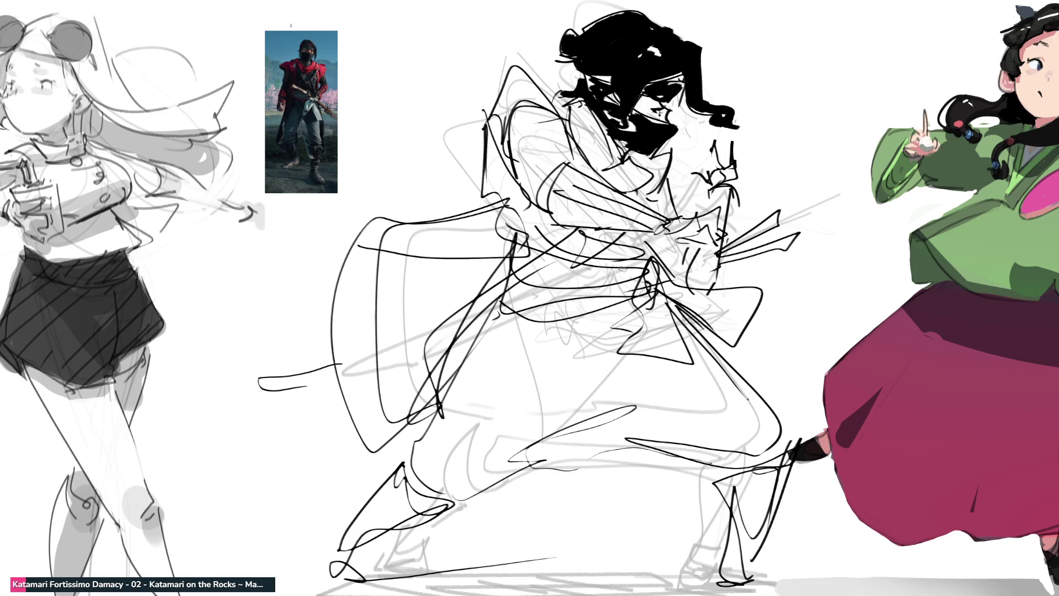
pyautogui.moveTo(570, 140)
pyautogui.mouseDown()
pyautogui.moveTo(579, 172)
pyautogui.moveTo(600, 176)
pyautogui.mouseUp()
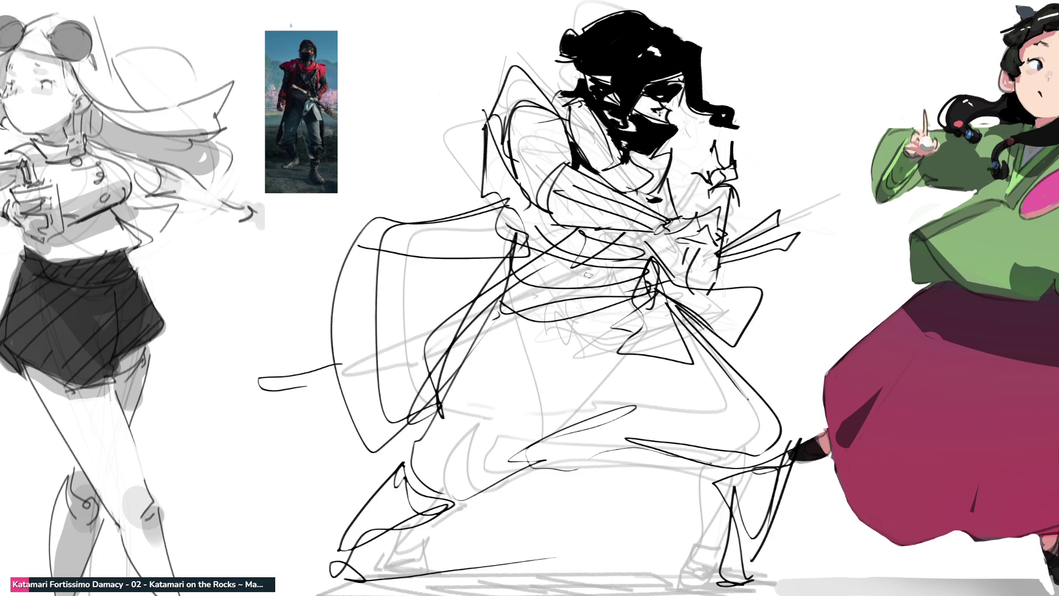
pyautogui.moveTo(524, 94)
pyautogui.mouseDown()
pyautogui.moveTo(491, 138)
pyautogui.moveTo(529, 102)
pyautogui.moveTo(495, 150)
pyautogui.moveTo(527, 209)
pyautogui.moveTo(673, 235)
pyautogui.mouseUp()
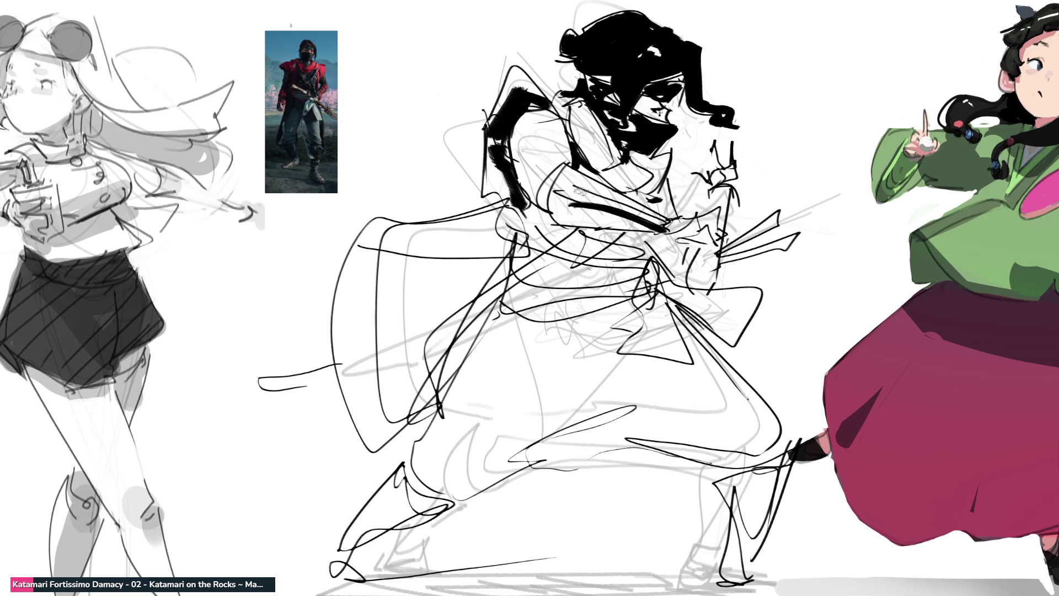
# Step: Mass thick black strokes across the torso, sleeve, shoulder, collar and chest
pyautogui.moveTo(577, 188); pyautogui.dragTo(670, 226)
pyautogui.moveTo(553, 172)
pyautogui.mouseDown()
pyautogui.moveTo(544, 210)
pyautogui.moveTo(674, 237)
pyautogui.mouseUp()
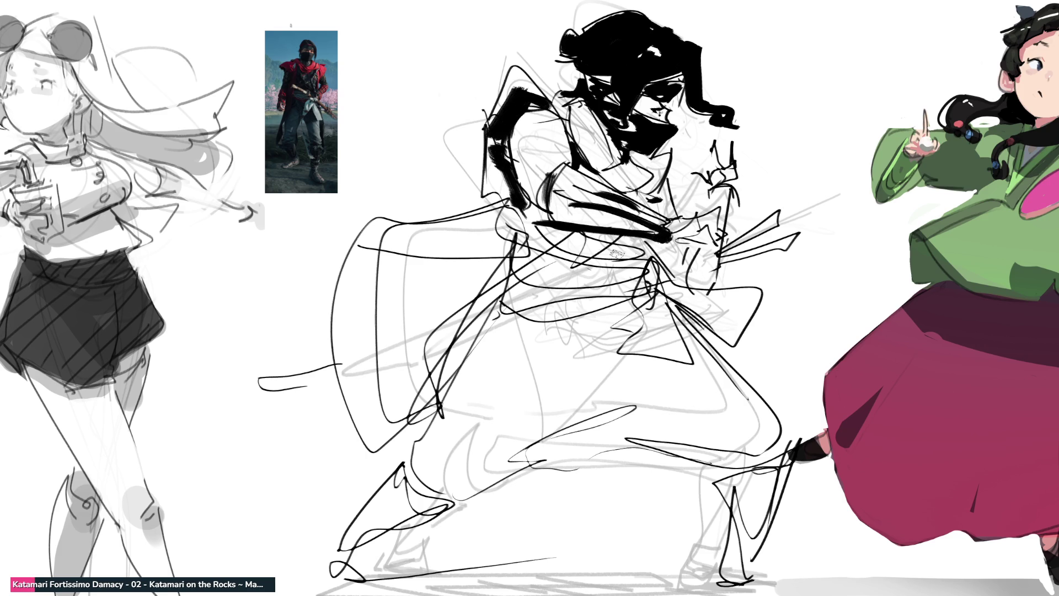
pyautogui.moveTo(516, 164)
pyautogui.mouseDown()
pyautogui.moveTo(546, 155)
pyautogui.moveTo(513, 160)
pyautogui.moveTo(552, 129)
pyautogui.moveTo(555, 141)
pyautogui.moveTo(543, 156)
pyautogui.moveTo(539, 116)
pyautogui.moveTo(562, 160)
pyautogui.moveTo(536, 195)
pyautogui.mouseUp()
pyautogui.moveTo(673, 193); pyautogui.dragTo(670, 220)
pyautogui.moveTo(670, 172)
pyautogui.mouseDown()
pyautogui.moveTo(654, 210)
pyautogui.moveTo(635, 165)
pyautogui.moveTo(653, 164)
pyautogui.moveTo(654, 179)
pyautogui.moveTo(617, 191)
pyautogui.moveTo(615, 177)
pyautogui.mouseUp()
pyautogui.moveTo(565, 131); pyautogui.dragTo(600, 166)
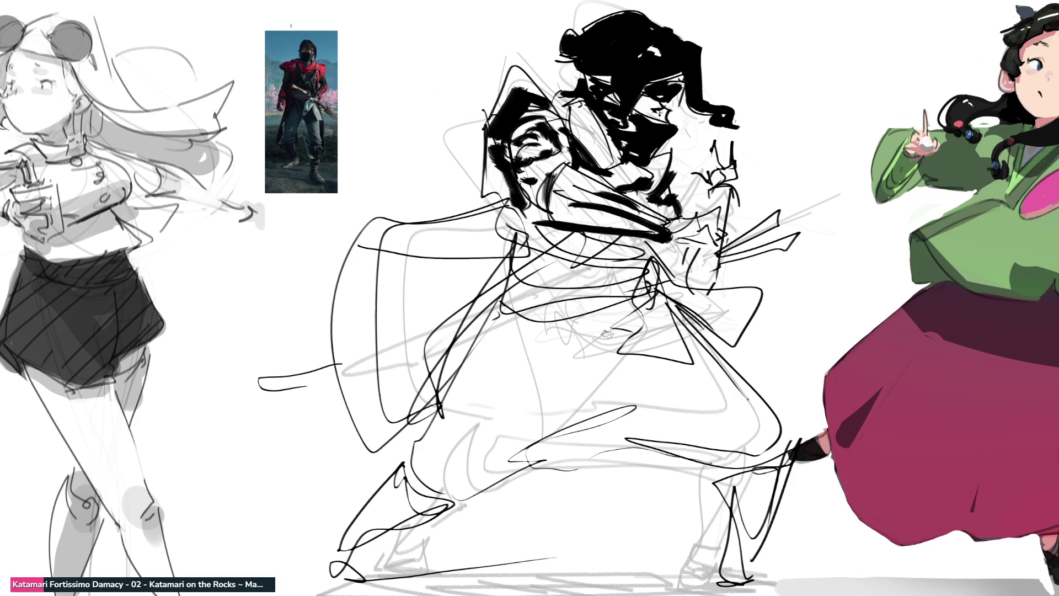
# Step: Paint a thick black diagonal sword from chest to hip
pyautogui.moveTo(585, 229)
pyautogui.mouseDown()
pyautogui.moveTo(436, 373)
pyautogui.moveTo(497, 295)
pyautogui.moveTo(441, 367)
pyautogui.mouseUp()
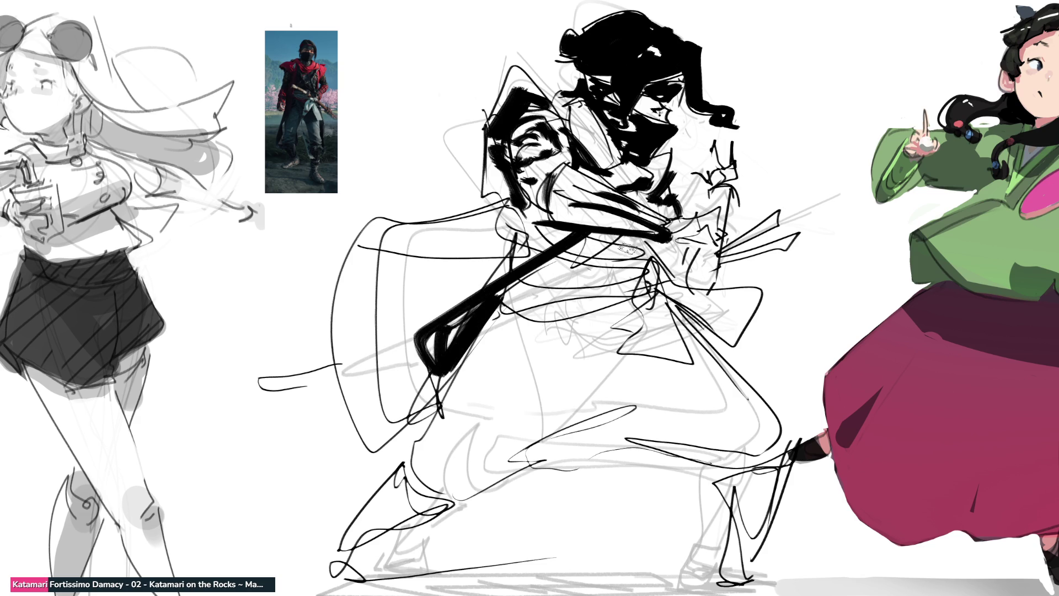
pyautogui.moveTo(596, 239); pyautogui.dragTo(527, 276)
pyautogui.moveTo(613, 240)
pyautogui.mouseDown()
pyautogui.moveTo(538, 285)
pyautogui.moveTo(631, 242)
pyautogui.moveTo(571, 282)
pyautogui.moveTo(634, 278)
pyautogui.moveTo(543, 290)
pyautogui.mouseUp()
# Step: Thicken the waist sash and paint its hanging tails below in black
pyautogui.moveTo(637, 257); pyautogui.dragTo(640, 287)
pyautogui.moveTo(505, 304)
pyautogui.mouseDown()
pyautogui.moveTo(642, 299)
pyautogui.moveTo(636, 336)
pyautogui.mouseUp()
pyautogui.moveTo(679, 299); pyautogui.dragTo(720, 334)
pyautogui.moveTo(661, 296); pyautogui.dragTo(690, 365)
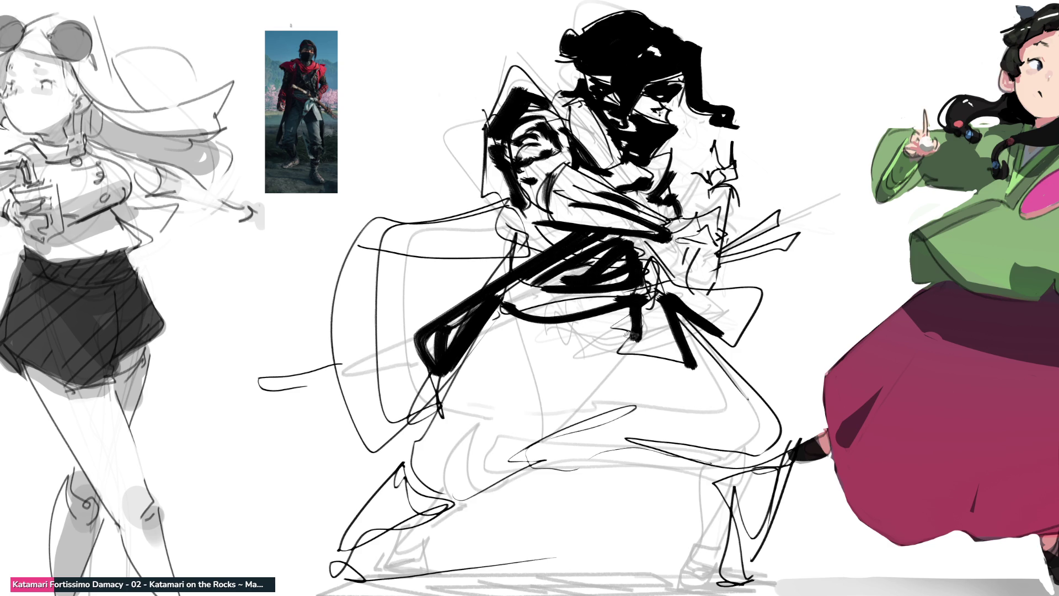
pyautogui.moveTo(635, 319); pyautogui.dragTo(635, 334)
pyautogui.moveTo(632, 364); pyautogui.dragTo(701, 366)
pyautogui.moveTo(682, 315); pyautogui.dragTo(690, 371)
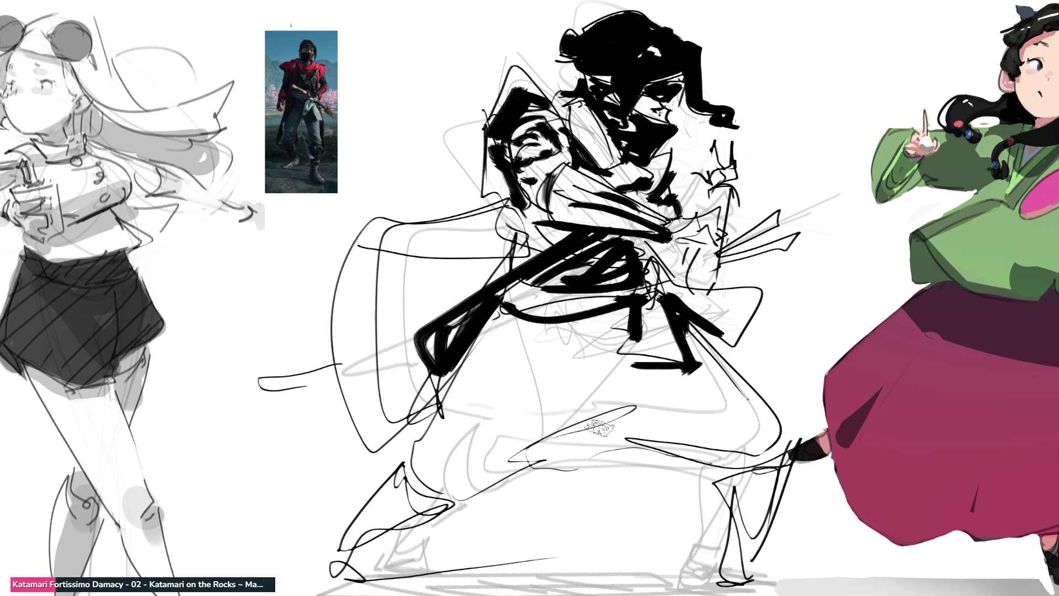
# Step: Paint heavy black strokes along the thigh, right knee and left leg diagonal
pyautogui.moveTo(493, 475); pyautogui.dragTo(669, 393)
pyautogui.moveTo(571, 433); pyautogui.dragTo(699, 453)
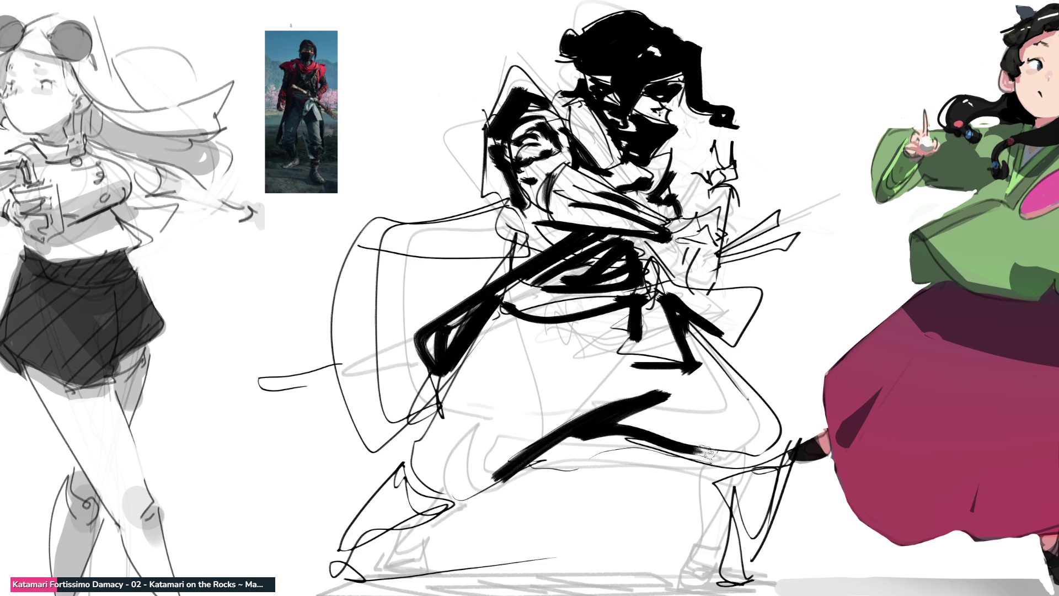
pyautogui.moveTo(628, 411); pyautogui.dragTo(720, 456)
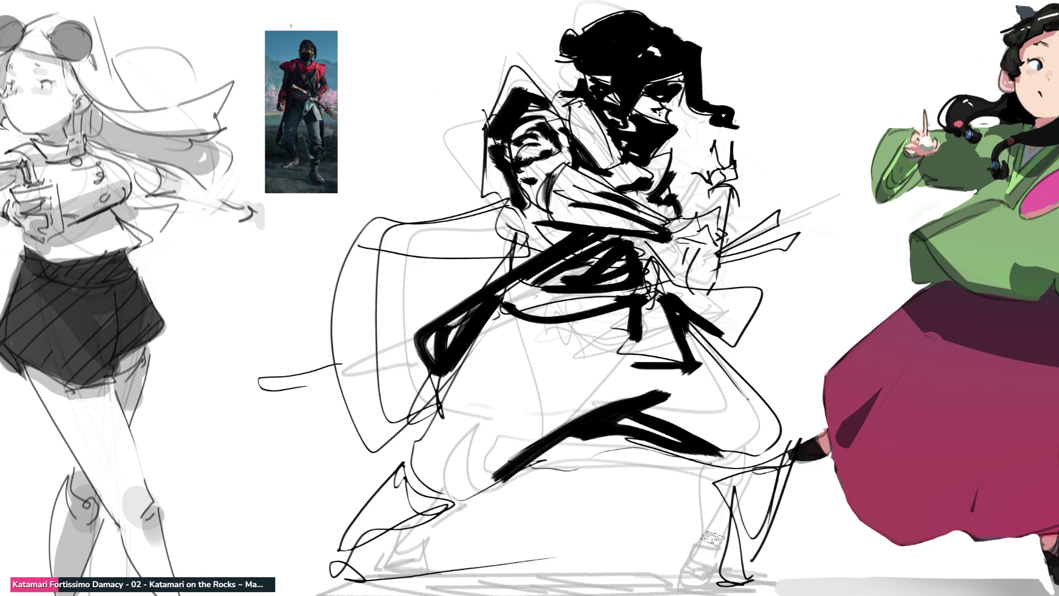
pyautogui.moveTo(504, 306)
pyautogui.mouseDown()
pyautogui.moveTo(439, 405)
pyautogui.moveTo(421, 455)
pyautogui.moveTo(426, 499)
pyautogui.moveTo(331, 571)
pyautogui.moveTo(398, 577)
pyautogui.mouseUp()
# Step: Fill a solid black right boot and sole, erase nearby grey lines, and darken the mask edges
pyautogui.moveTo(714, 470)
pyautogui.mouseDown()
pyautogui.moveTo(742, 485)
pyautogui.moveTo(722, 552)
pyautogui.moveTo(739, 579)
pyautogui.moveTo(794, 582)
pyautogui.mouseUp()
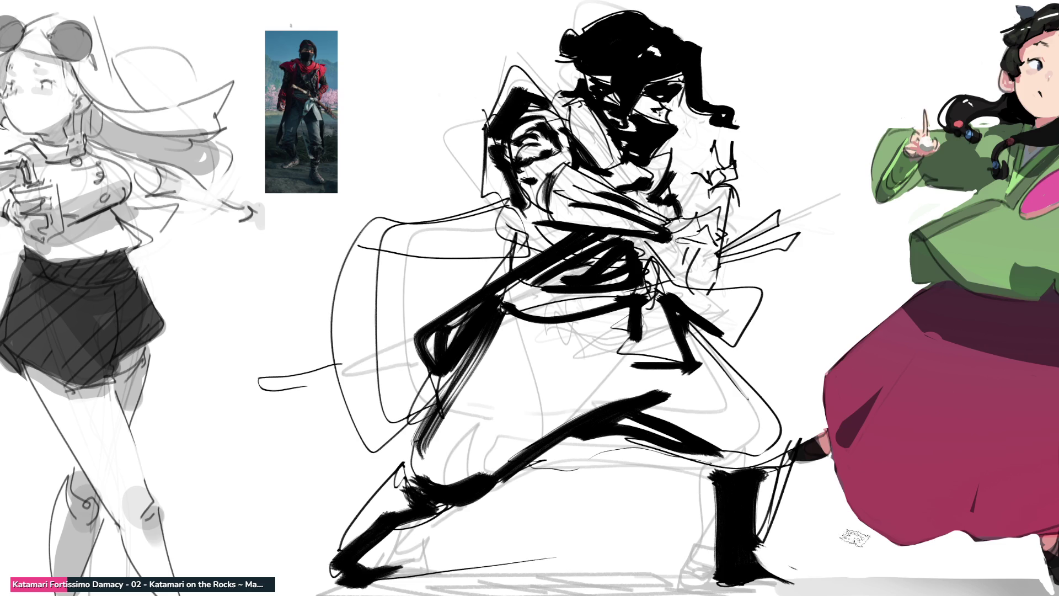
pyautogui.moveTo(717, 583); pyautogui.dragTo(805, 589)
pyautogui.moveTo(693, 521)
pyautogui.mouseDown()
pyautogui.moveTo(703, 574)
pyautogui.moveTo(711, 530)
pyautogui.mouseUp()
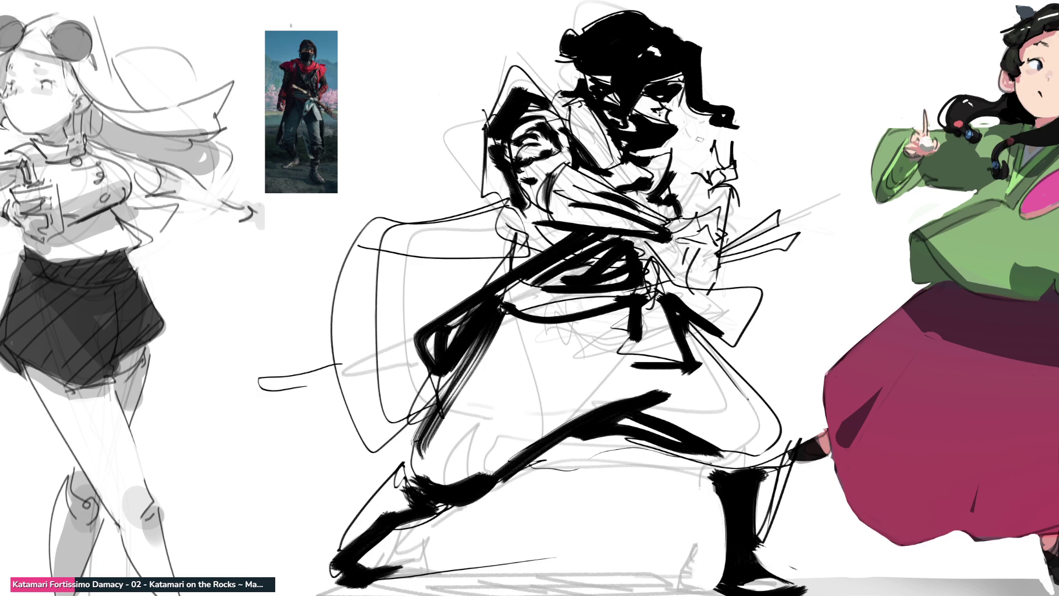
pyautogui.moveTo(665, 139); pyautogui.dragTo(660, 142)
pyautogui.moveTo(688, 82)
pyautogui.mouseDown()
pyautogui.moveTo(687, 96)
pyautogui.moveTo(711, 113)
pyautogui.moveTo(723, 106)
pyautogui.moveTo(702, 78)
pyautogui.moveTo(706, 113)
pyautogui.mouseUp()
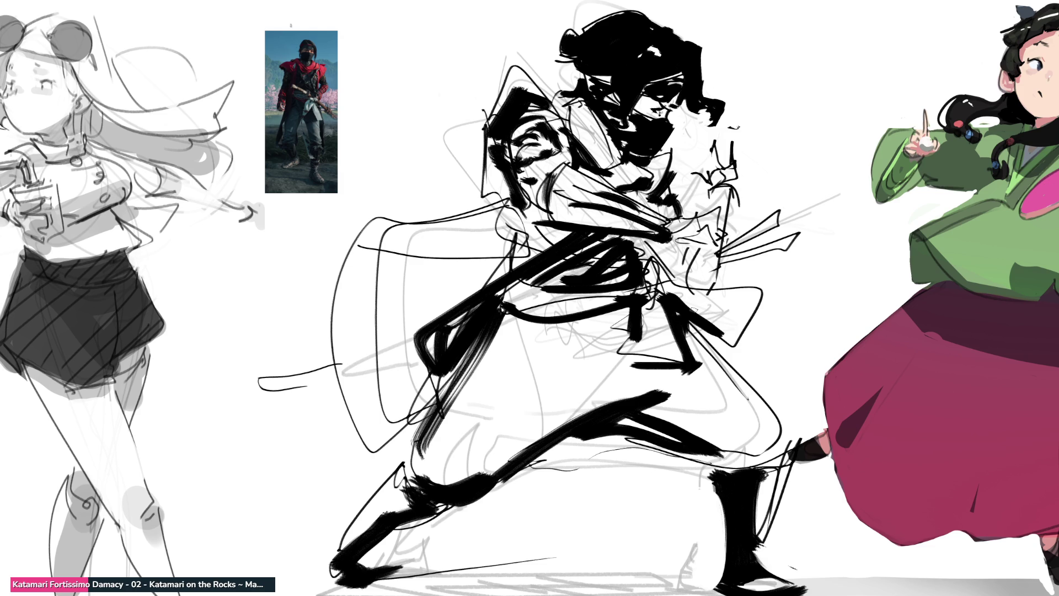
# Step: Add a hooked sash stroke and dark strokes along the sword and both hilts
pyautogui.moveTo(680, 240); pyautogui.dragTo(687, 277)
pyautogui.moveTo(714, 186)
pyautogui.mouseDown()
pyautogui.moveTo(722, 241)
pyautogui.moveTo(735, 182)
pyautogui.moveTo(727, 259)
pyautogui.moveTo(779, 208)
pyautogui.moveTo(721, 266)
pyautogui.moveTo(797, 234)
pyautogui.mouseUp()
pyautogui.moveTo(729, 259); pyautogui.dragTo(793, 235)
pyautogui.moveTo(720, 269); pyautogui.dragTo(716, 291)
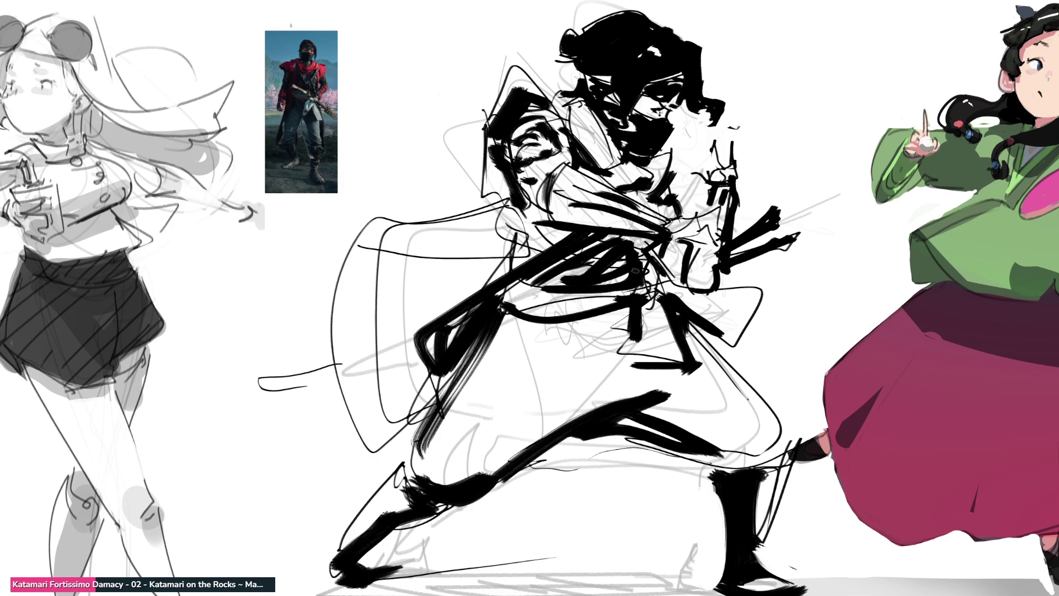
pyautogui.moveTo(334, 361)
pyautogui.mouseDown()
pyautogui.moveTo(251, 402)
pyautogui.moveTo(356, 375)
pyautogui.moveTo(254, 403)
pyautogui.mouseUp()
pyautogui.moveTo(331, 386); pyautogui.dragTo(352, 374)
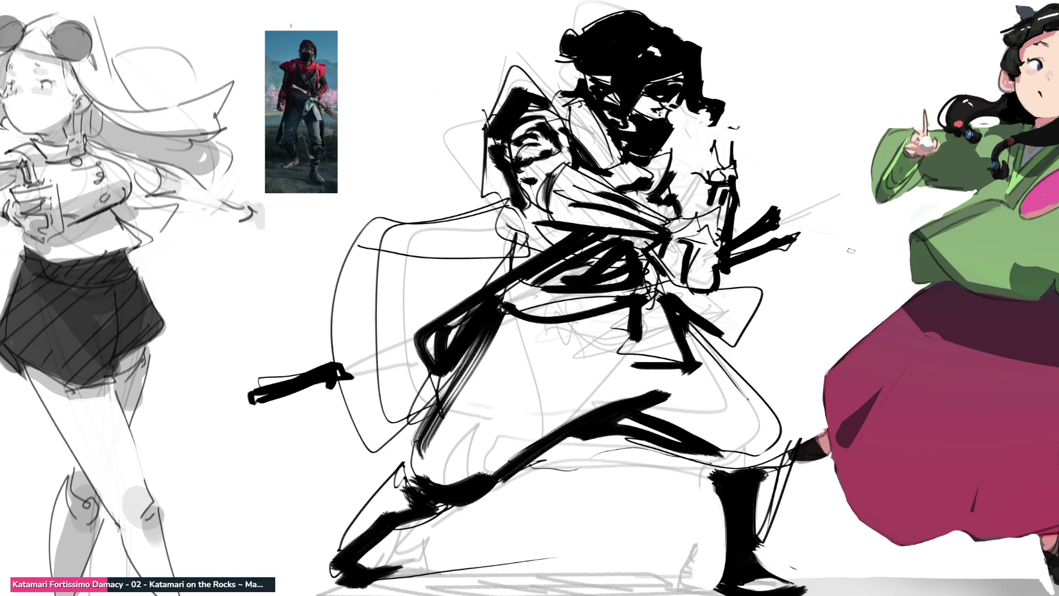
# Step: Hatch dark ink across the thigh and knee and ink the front toe
pyautogui.moveTo(536, 319)
pyautogui.mouseDown()
pyautogui.moveTo(481, 386)
pyautogui.moveTo(552, 353)
pyautogui.moveTo(613, 386)
pyautogui.moveTo(715, 405)
pyautogui.moveTo(772, 459)
pyautogui.mouseUp()
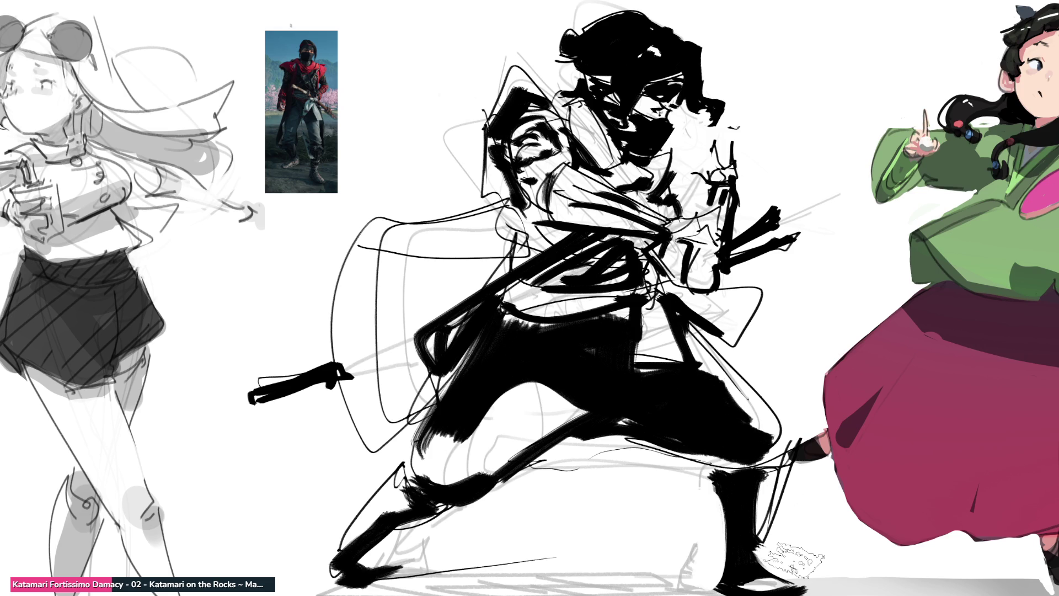
pyautogui.moveTo(557, 375)
pyautogui.mouseDown()
pyautogui.moveTo(518, 425)
pyautogui.moveTo(552, 428)
pyautogui.moveTo(483, 473)
pyautogui.moveTo(569, 386)
pyautogui.moveTo(486, 480)
pyautogui.moveTo(408, 491)
pyautogui.moveTo(403, 466)
pyautogui.moveTo(399, 483)
pyautogui.mouseUp()
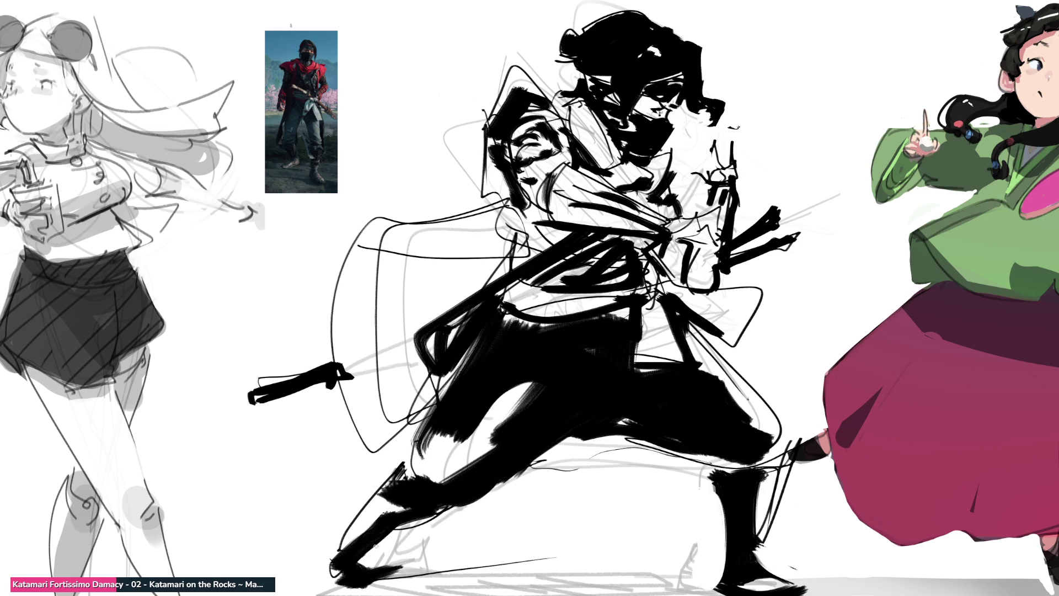
pyautogui.moveTo(344, 581)
pyautogui.mouseDown()
pyautogui.moveTo(381, 573)
pyautogui.moveTo(325, 585)
pyautogui.moveTo(353, 594)
pyautogui.mouseUp()
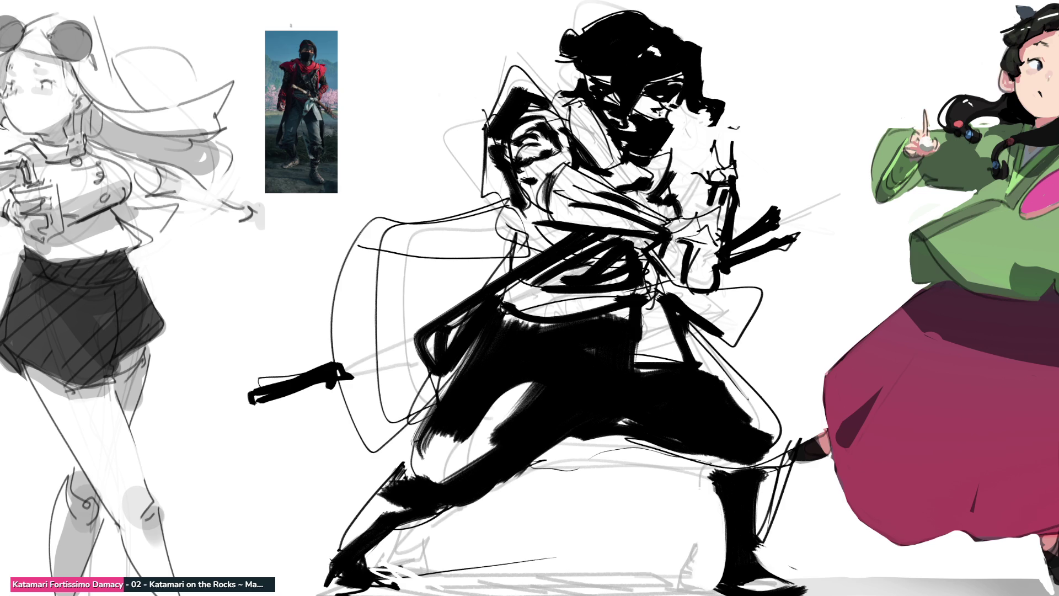
# Step: Hatch black ink over the back, hip, shoulder and arm, then lay grey tone over face and neck
pyautogui.moveTo(437, 366); pyautogui.dragTo(365, 436)
pyautogui.moveTo(419, 331); pyautogui.dragTo(401, 375)
pyautogui.moveTo(447, 304); pyautogui.dragTo(503, 275)
pyautogui.moveTo(532, 223); pyautogui.dragTo(434, 236)
pyautogui.moveTo(503, 197)
pyautogui.mouseDown()
pyautogui.moveTo(538, 235)
pyautogui.moveTo(456, 239)
pyautogui.mouseUp()
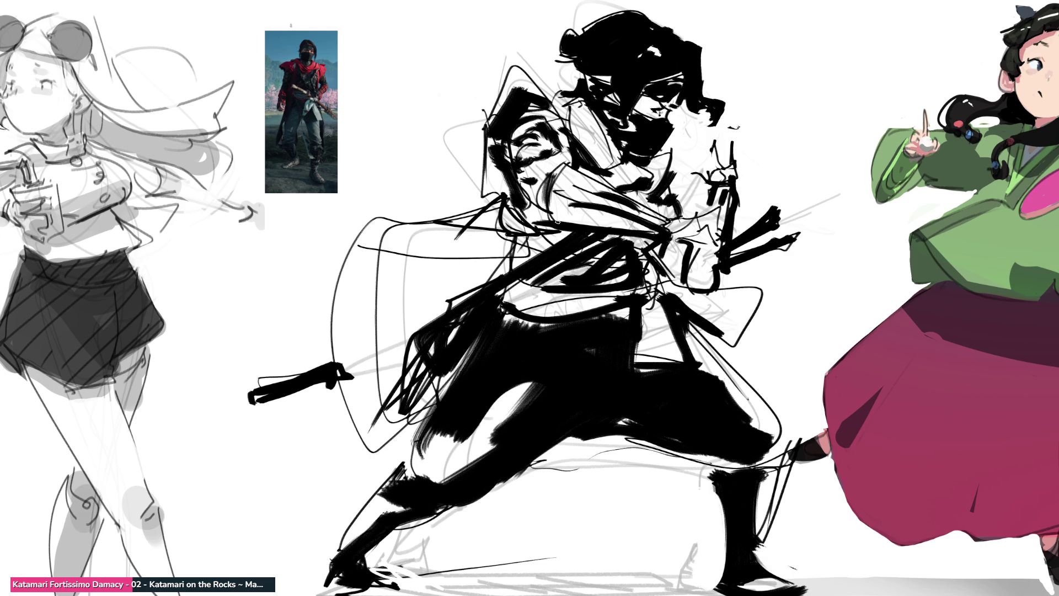
pyautogui.moveTo(651, 113); pyautogui.dragTo(664, 103)
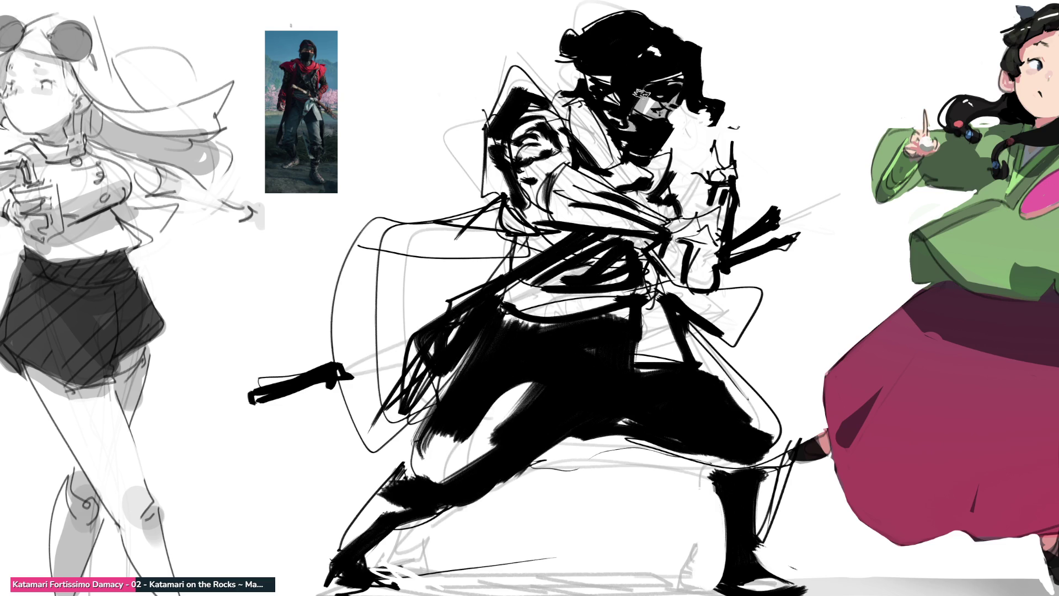
pyautogui.moveTo(595, 107)
pyautogui.mouseDown()
pyautogui.moveTo(612, 157)
pyautogui.moveTo(580, 129)
pyautogui.moveTo(640, 190)
pyautogui.moveTo(604, 170)
pyautogui.moveTo(530, 88)
pyautogui.moveTo(480, 152)
pyautogui.moveTo(532, 199)
pyautogui.moveTo(546, 166)
pyautogui.moveTo(531, 230)
pyautogui.moveTo(476, 234)
pyautogui.moveTo(398, 386)
pyautogui.mouseUp()
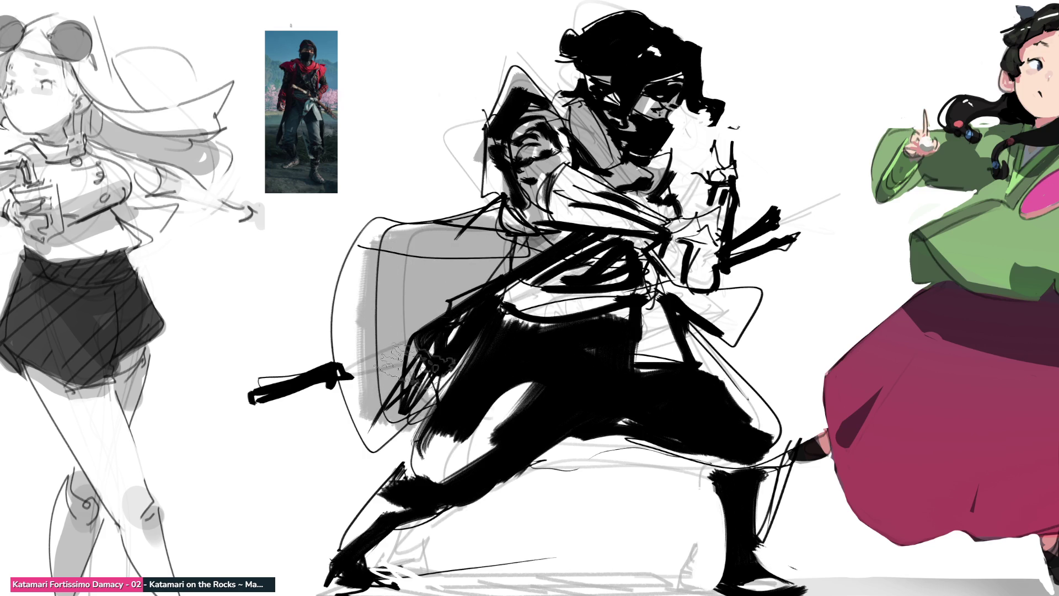
# Step: Shade the chest, belt, arm and thigh grey, add a black ground shadow, and lighten its right end
pyautogui.moveTo(627, 282)
pyautogui.mouseDown()
pyautogui.moveTo(667, 331)
pyautogui.moveTo(689, 242)
pyautogui.moveTo(585, 215)
pyautogui.moveTo(659, 230)
pyautogui.moveTo(722, 273)
pyautogui.moveTo(720, 182)
pyautogui.mouseUp()
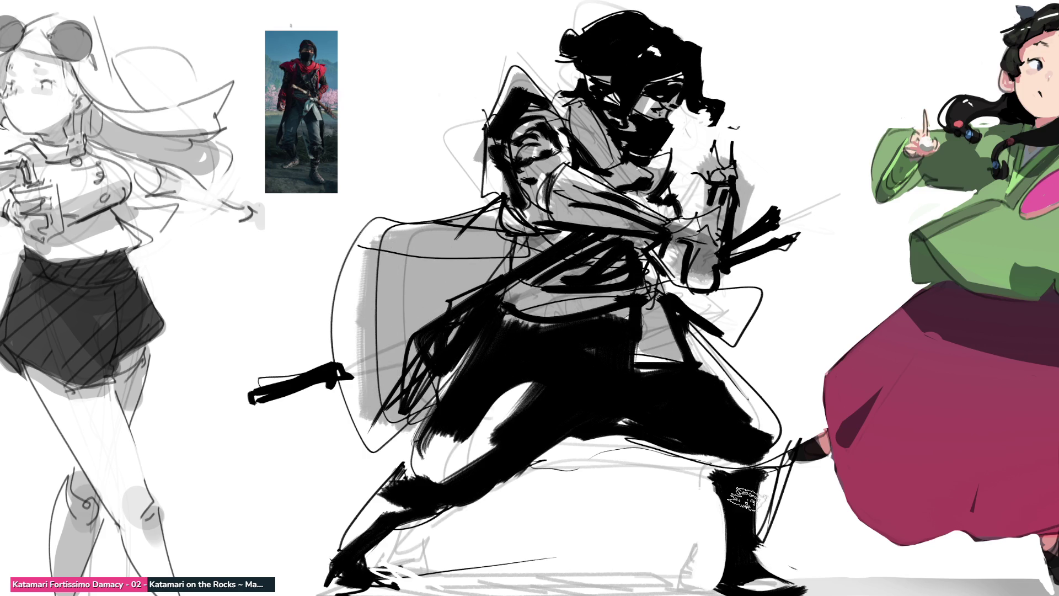
pyautogui.moveTo(543, 389); pyautogui.dragTo(427, 490)
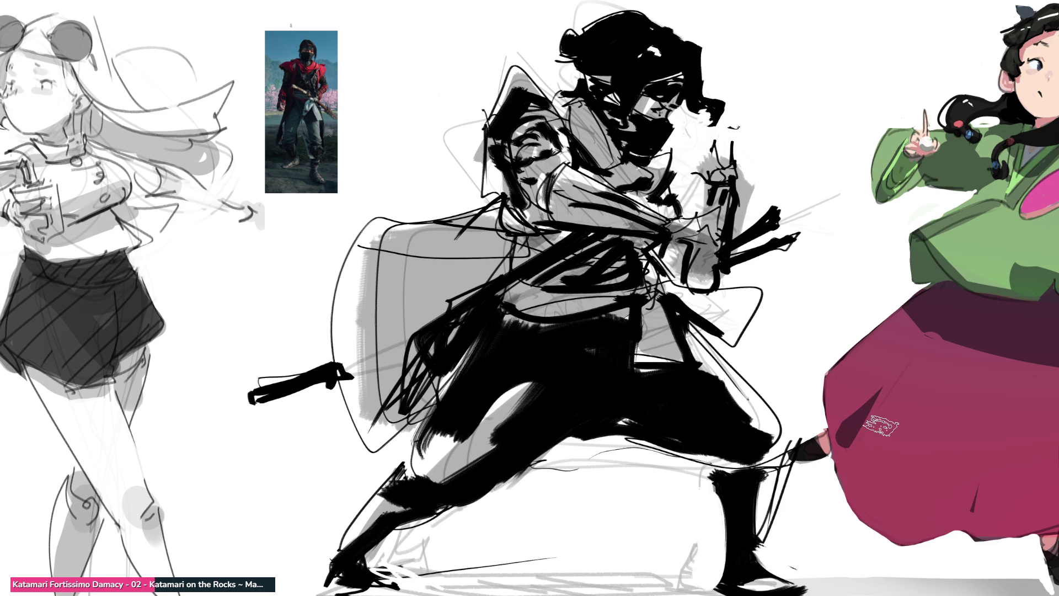
pyautogui.moveTo(425, 576)
pyautogui.mouseDown()
pyautogui.moveTo(391, 582)
pyautogui.moveTo(695, 579)
pyautogui.moveTo(389, 590)
pyautogui.mouseUp()
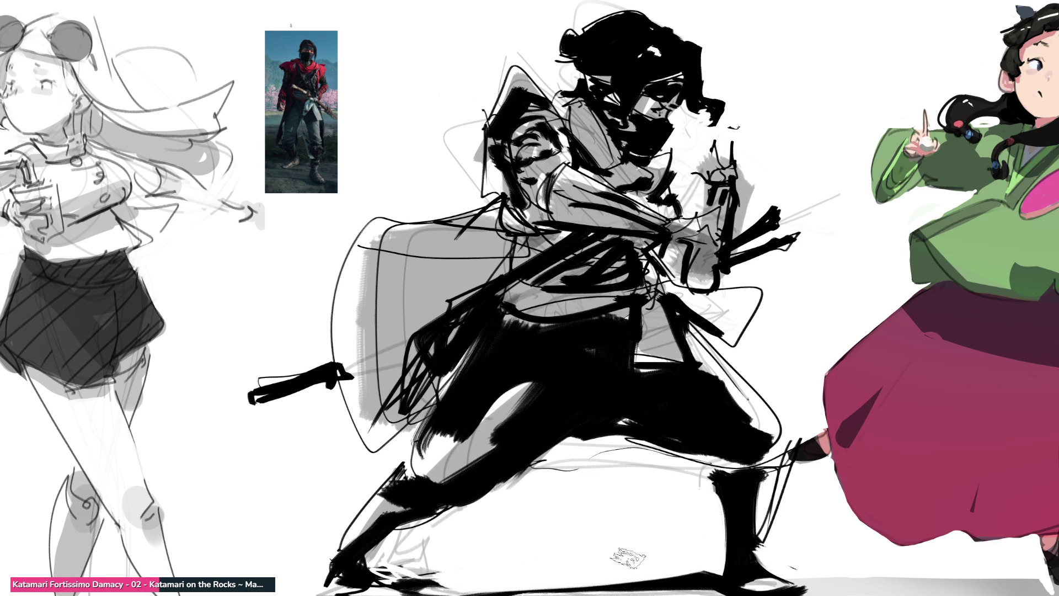
pyautogui.moveTo(698, 574); pyautogui.dragTo(808, 595)
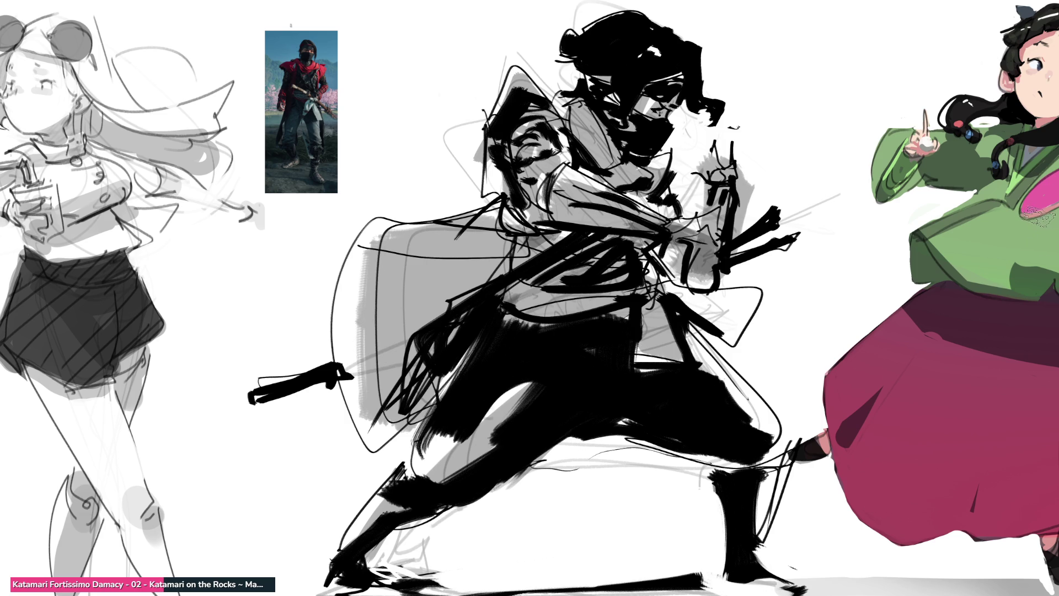
pyautogui.hotkey('ctrl', '0')
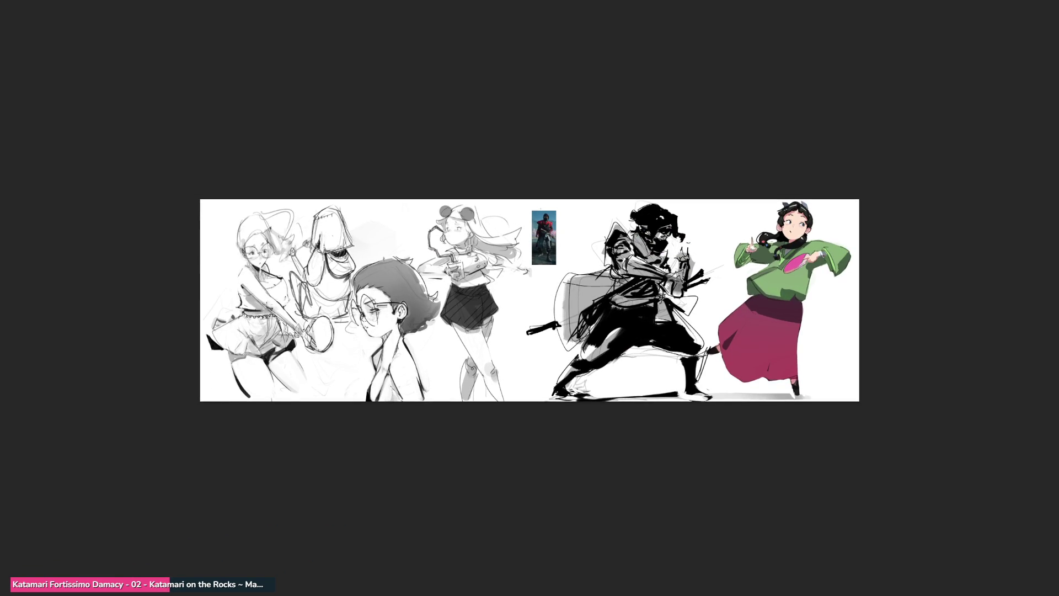
# Step: Hide the red-clad reference photo, then undo to bring it back
pyautogui.press('Delete')
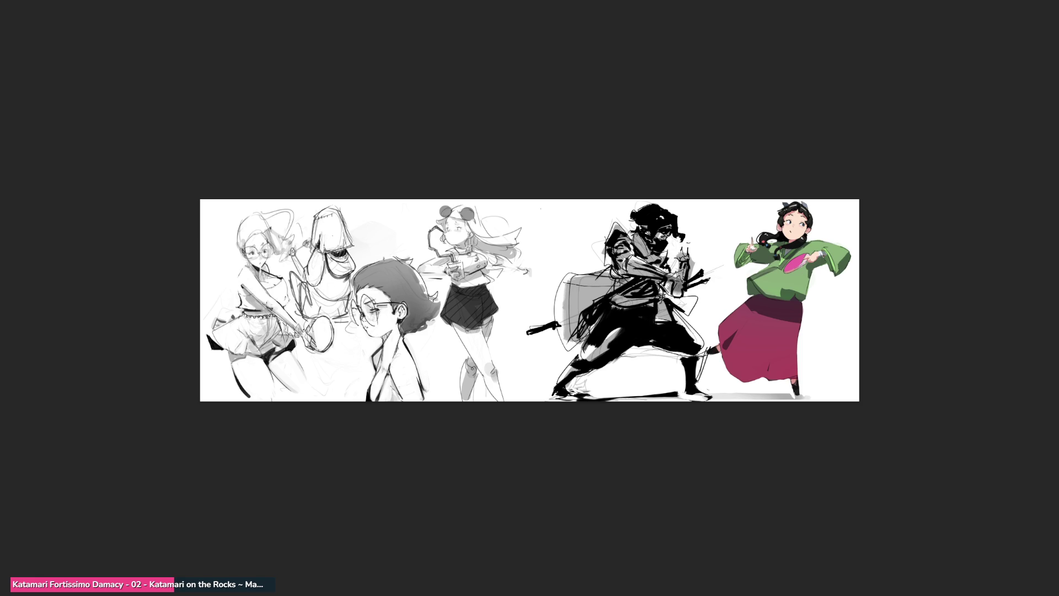
pyautogui.hotkey('ctrl', 'z')
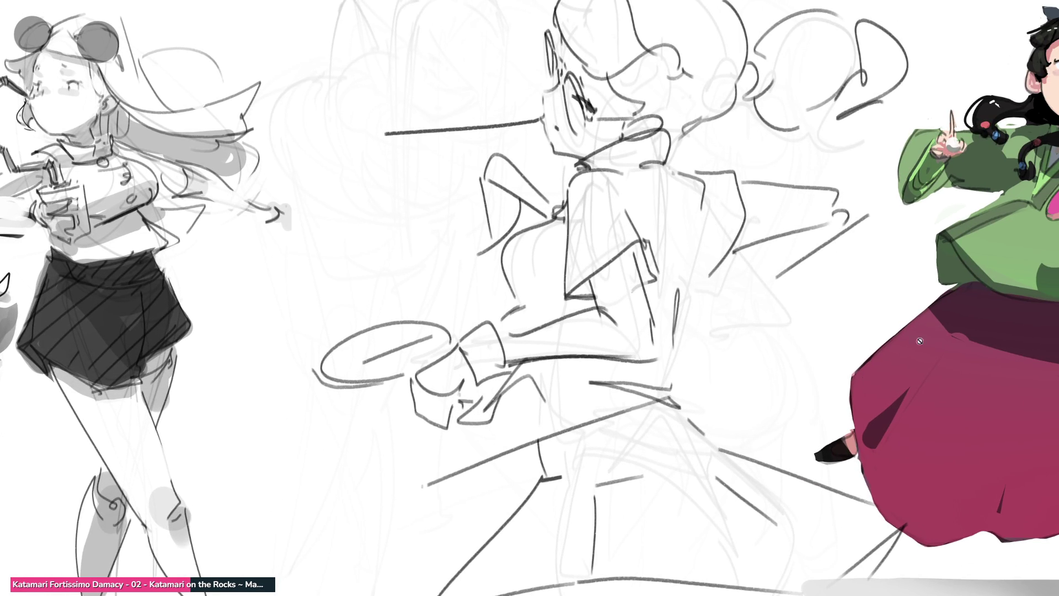
# Step: Scale the gesture sketch smaller, mirror it horizontally and place it in the upper middle
pyautogui.hotkey('ctrl', 't')
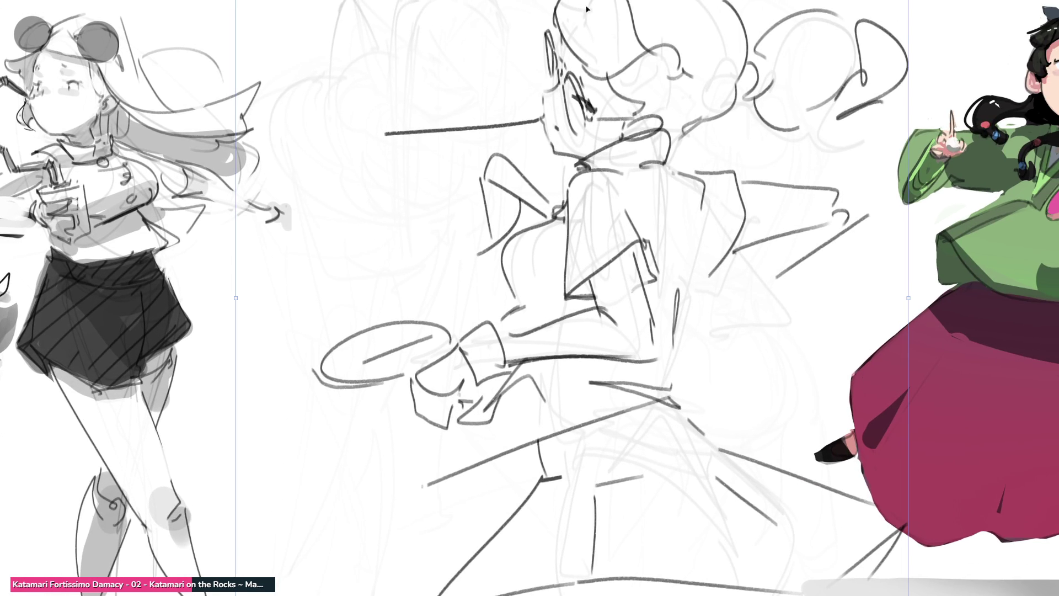
pyautogui.moveTo(551, 6); pyautogui.dragTo(501, 37)
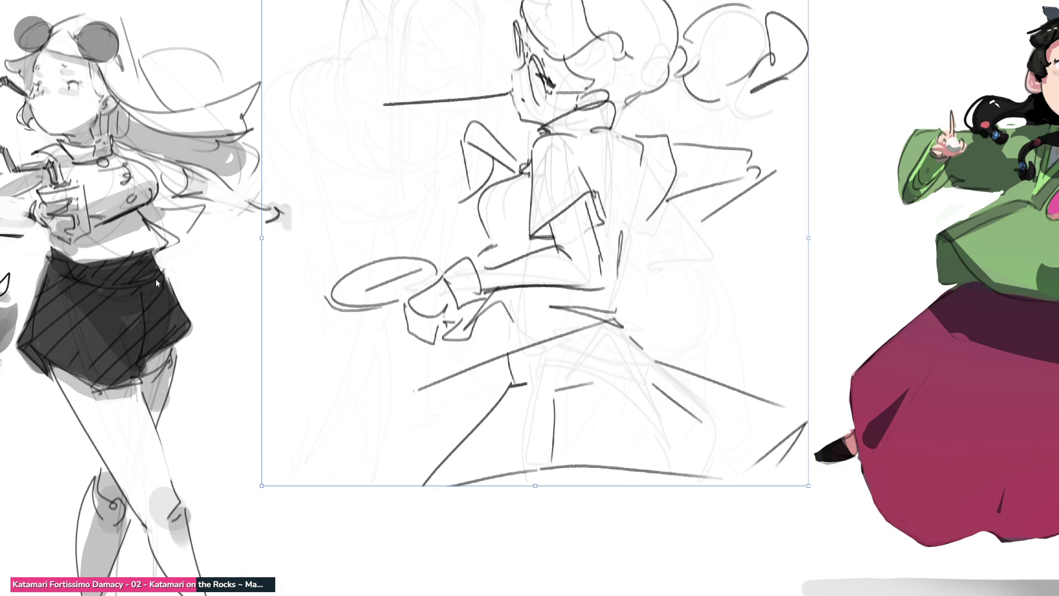
pyautogui.press('h')
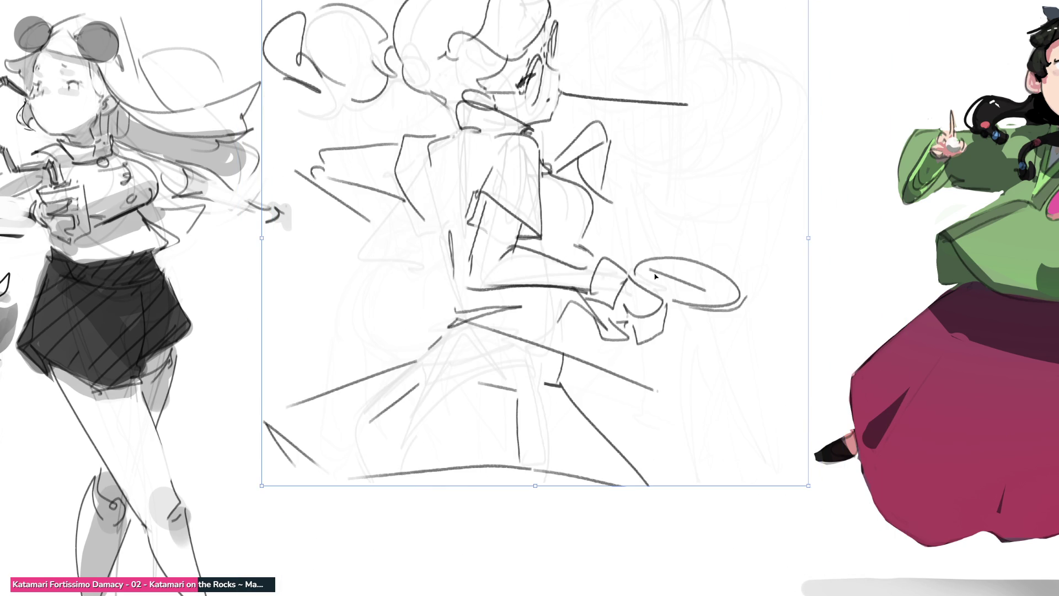
pyautogui.moveTo(811, 239); pyautogui.dragTo(615, 239)
pyautogui.moveTo(505, 254); pyautogui.dragTo(613, 214)
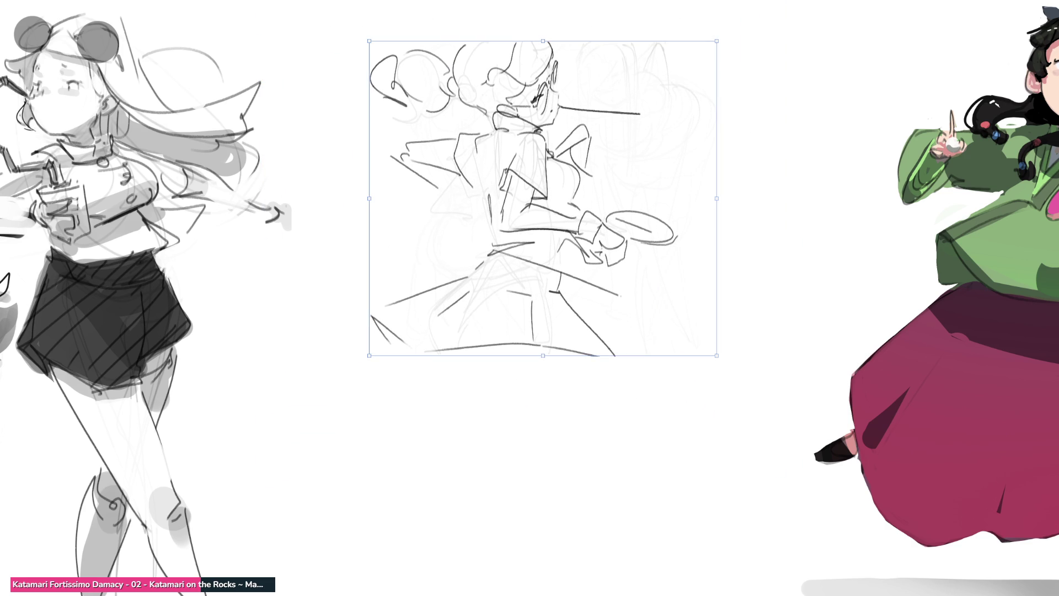
pyautogui.press('Return')
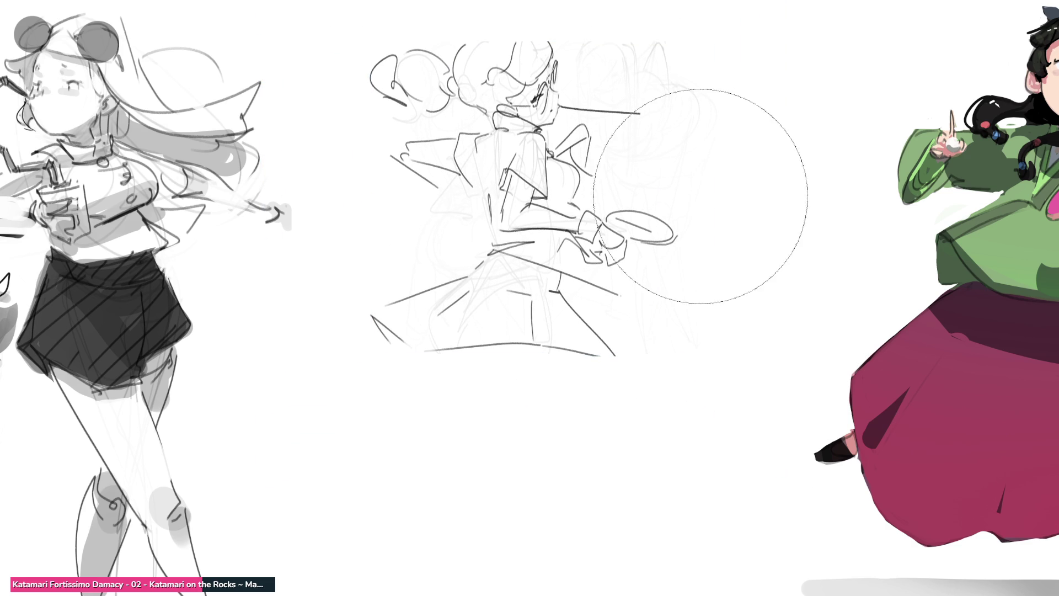
# Step: Lower the sketch's opacity, shrink the brush to a fine tip, and test then undo face strokes
pyautogui.press('5')
pyautogui.press('[')
pyautogui.press('[')
pyautogui.press('[')
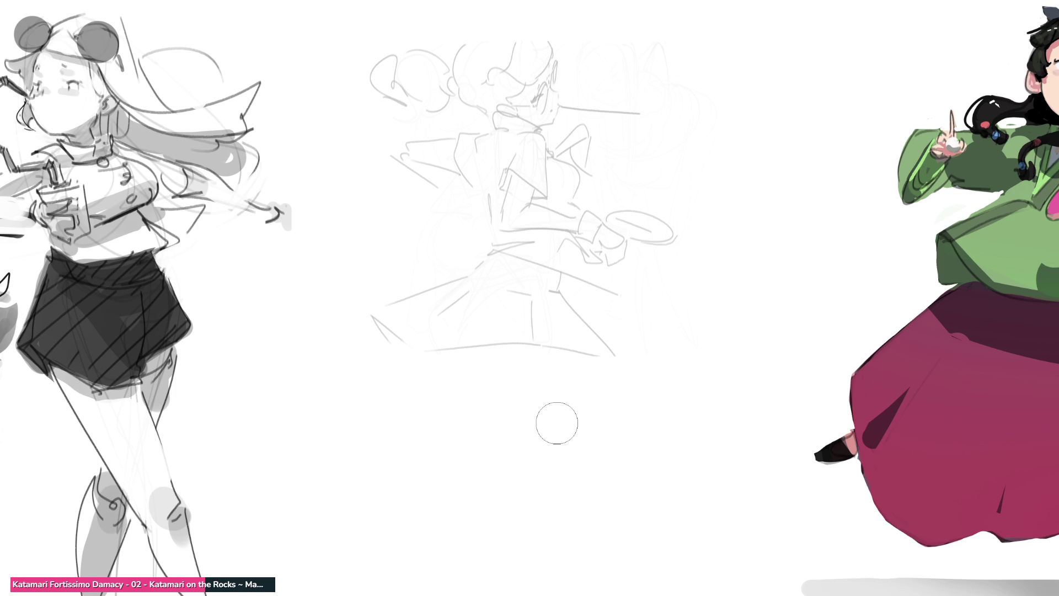
pyautogui.press('[')
pyautogui.press('[')
pyautogui.press('[')
pyautogui.moveTo(504, 103); pyautogui.dragTo(530, 102)
pyautogui.hotkey('ctrl', 'z')
pyautogui.moveTo(530, 91)
pyautogui.mouseDown()
pyautogui.moveTo(541, 85)
pyautogui.moveTo(555, 108)
pyautogui.mouseUp()
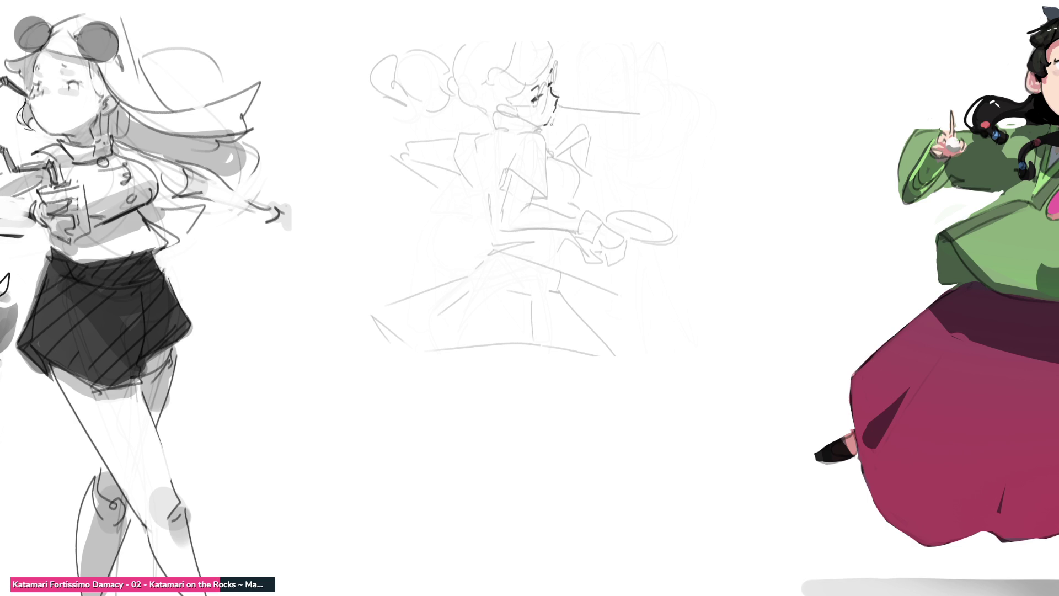
pyautogui.hotkey('ctrl', 'z')
# Step: Ink the glasses, ear, cheek, hair, head outline, jaw and collar over the faded sketch
pyautogui.moveTo(505, 99)
pyautogui.mouseDown()
pyautogui.moveTo(530, 106)
pyautogui.moveTo(545, 88)
pyautogui.moveTo(534, 110)
pyautogui.moveTo(551, 89)
pyautogui.mouseUp()
pyautogui.hotkey('ctrl', 'z')
pyautogui.hotkey('ctrl', 'z')
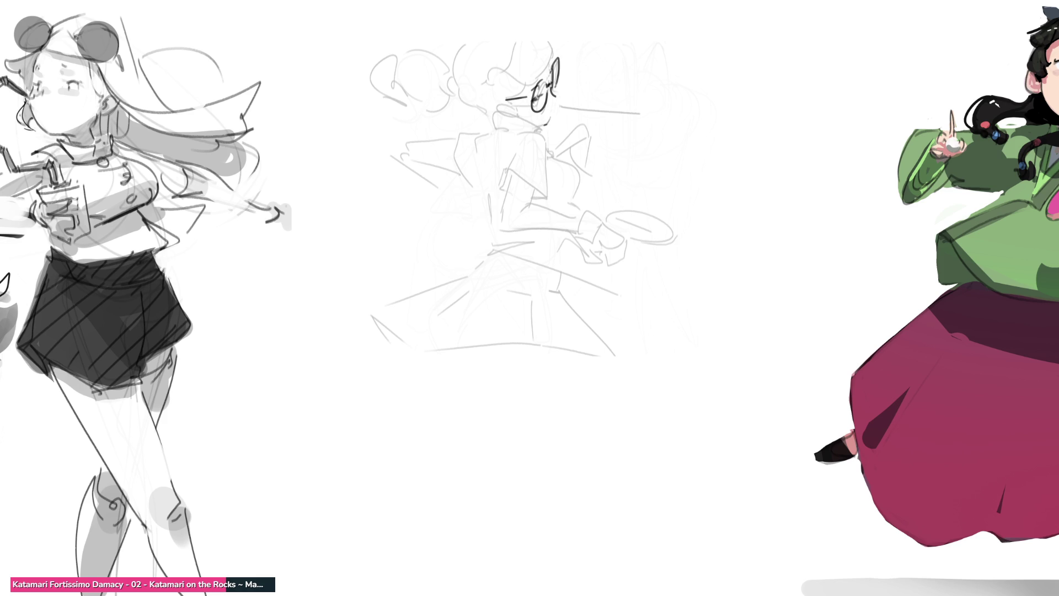
pyautogui.moveTo(472, 87)
pyautogui.mouseDown()
pyautogui.moveTo(507, 64)
pyautogui.moveTo(539, 91)
pyautogui.mouseUp()
pyautogui.moveTo(502, 66)
pyautogui.mouseDown()
pyautogui.moveTo(517, 39)
pyautogui.moveTo(556, 73)
pyautogui.mouseUp()
pyautogui.moveTo(516, 28)
pyautogui.mouseDown()
pyautogui.moveTo(512, 48)
pyautogui.moveTo(538, 22)
pyautogui.moveTo(558, 49)
pyautogui.moveTo(461, 42)
pyautogui.moveTo(451, 76)
pyautogui.moveTo(476, 110)
pyautogui.moveTo(513, 111)
pyautogui.moveTo(546, 131)
pyautogui.mouseUp()
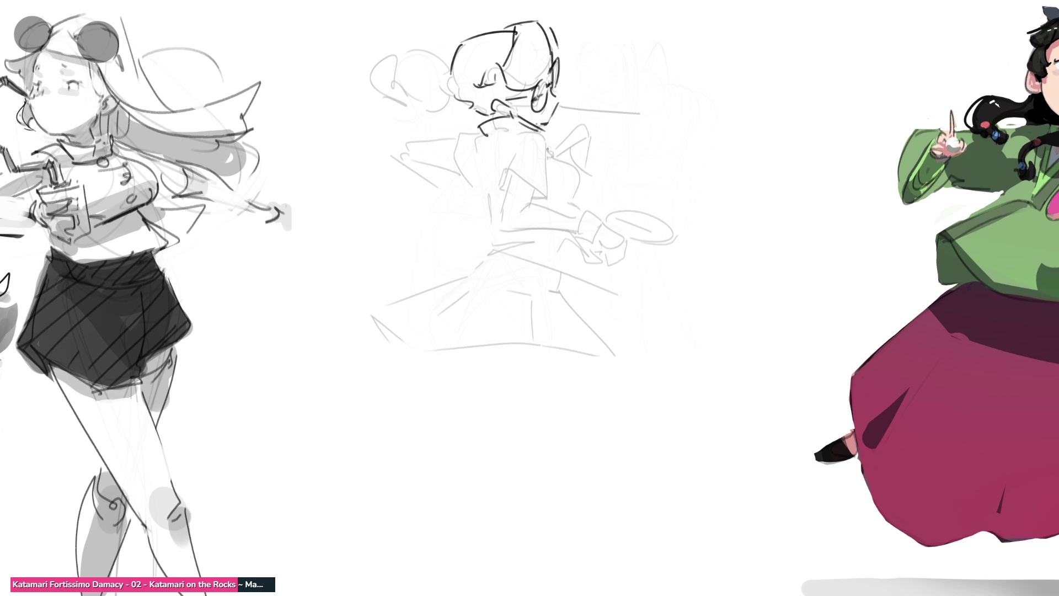
pyautogui.moveTo(558, 94); pyautogui.dragTo(549, 123)
pyautogui.moveTo(471, 136)
pyautogui.mouseDown()
pyautogui.moveTo(529, 127)
pyautogui.moveTo(507, 150)
pyautogui.moveTo(398, 159)
pyautogui.moveTo(406, 228)
pyautogui.moveTo(442, 236)
pyautogui.moveTo(422, 218)
pyautogui.moveTo(460, 232)
pyautogui.moveTo(523, 135)
pyautogui.mouseUp()
# Step: Draw the cape's lower fold and left edge, the collar bow, arm and fold lines
pyautogui.moveTo(520, 140); pyautogui.dragTo(451, 225)
pyautogui.moveTo(367, 164); pyautogui.dragTo(383, 205)
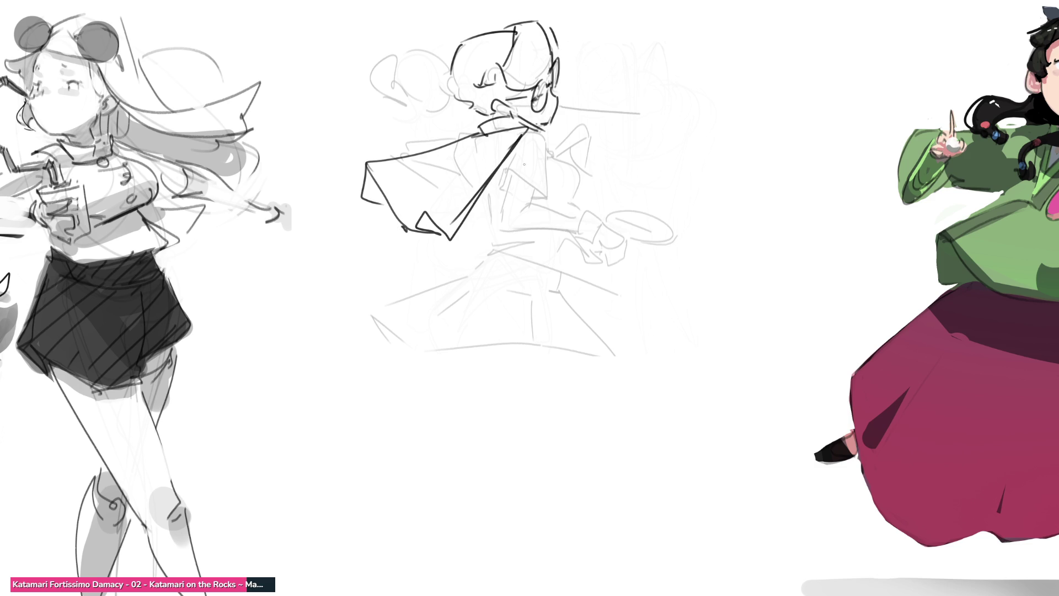
pyautogui.moveTo(536, 128)
pyautogui.mouseDown()
pyautogui.moveTo(552, 148)
pyautogui.moveTo(590, 137)
pyautogui.moveTo(595, 161)
pyautogui.mouseUp()
pyautogui.moveTo(471, 125)
pyautogui.mouseDown()
pyautogui.moveTo(445, 145)
pyautogui.moveTo(411, 148)
pyautogui.mouseUp()
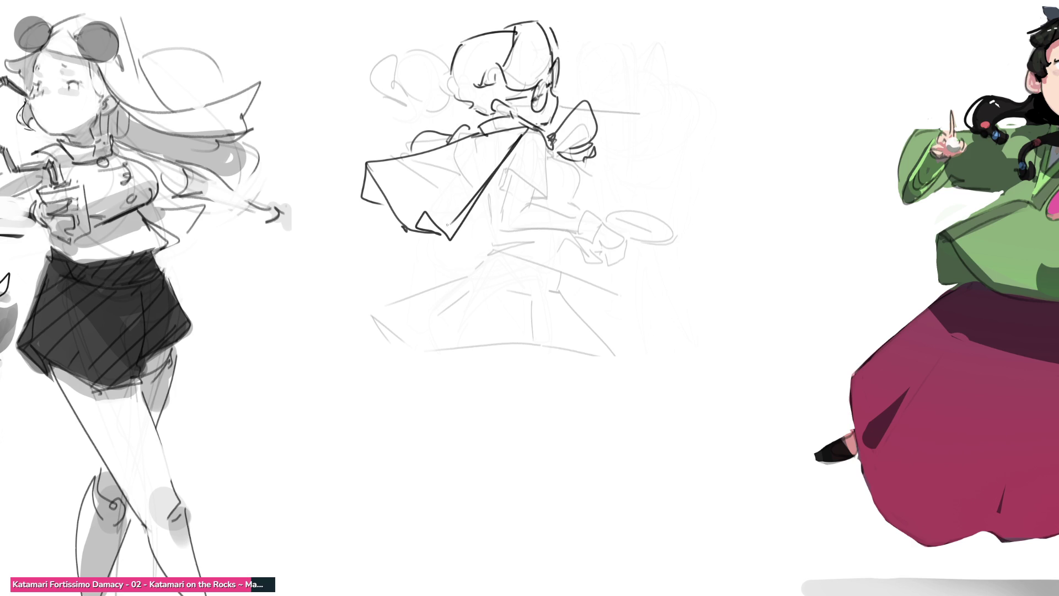
pyautogui.moveTo(504, 158)
pyautogui.mouseDown()
pyautogui.moveTo(503, 194)
pyautogui.moveTo(560, 194)
pyautogui.mouseUp()
pyautogui.moveTo(532, 130)
pyautogui.mouseDown()
pyautogui.moveTo(563, 195)
pyautogui.moveTo(519, 197)
pyautogui.moveTo(565, 198)
pyautogui.moveTo(524, 227)
pyautogui.moveTo(513, 200)
pyautogui.moveTo(530, 241)
pyautogui.mouseUp()
# Step: Redraw the fold line, the cuffed arm, the curve down to it and the torso's side
pyautogui.hotkey('ctrl', 'z')
pyautogui.hotkey('ctrl', 'z')
pyautogui.hotkey('ctrl', 'z')
pyautogui.hotkey('ctrl', 'z')
pyautogui.moveTo(513, 190); pyautogui.dragTo(544, 235)
pyautogui.moveTo(547, 181)
pyautogui.mouseDown()
pyautogui.moveTo(580, 232)
pyautogui.moveTo(605, 210)
pyautogui.moveTo(600, 224)
pyautogui.mouseUp()
pyautogui.hotkey('ctrl', 'z')
pyautogui.moveTo(594, 223); pyautogui.dragTo(609, 222)
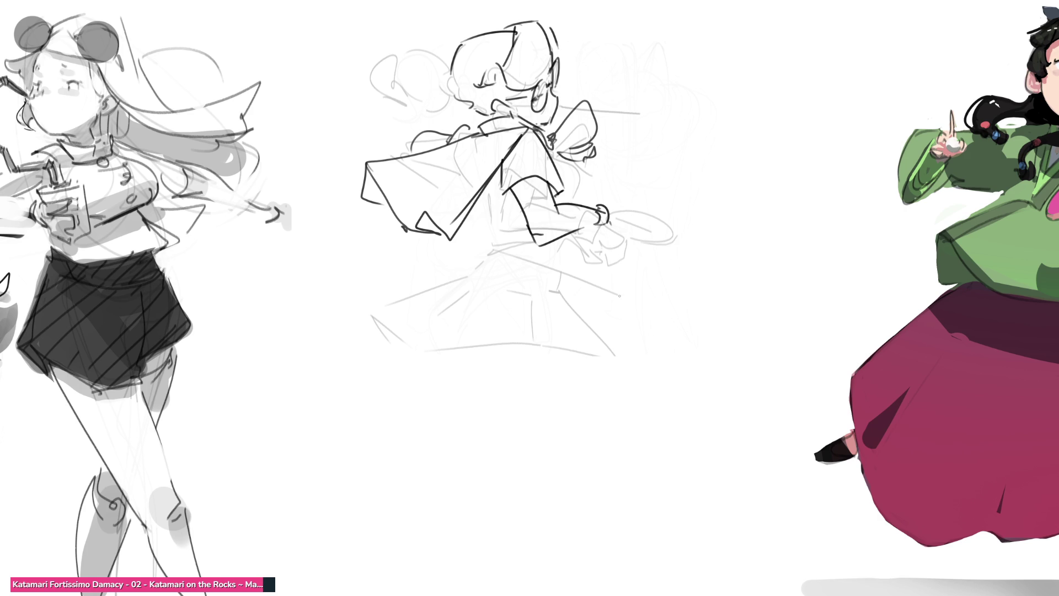
pyautogui.moveTo(559, 154); pyautogui.dragTo(579, 198)
pyautogui.hotkey('ctrl', 'z')
pyautogui.moveTo(559, 154); pyautogui.dragTo(570, 195)
pyautogui.hotkey('ctrl', 'z')
pyautogui.moveTo(559, 158); pyautogui.dragTo(577, 200)
pyautogui.moveTo(485, 177)
pyautogui.mouseDown()
pyautogui.moveTo(501, 242)
pyautogui.moveTo(514, 235)
pyautogui.moveTo(487, 257)
pyautogui.moveTo(586, 258)
pyautogui.moveTo(600, 242)
pyautogui.moveTo(564, 268)
pyautogui.mouseUp()
# Step: Draw the waist, skirt lines, wavy hem and a fold below it
pyautogui.moveTo(504, 251)
pyautogui.mouseDown()
pyautogui.moveTo(568, 276)
pyautogui.moveTo(567, 301)
pyautogui.moveTo(577, 281)
pyautogui.moveTo(547, 293)
pyautogui.moveTo(570, 341)
pyautogui.mouseUp()
pyautogui.hotkey('ctrl', 'z')
pyautogui.hotkey('ctrl', 'z')
pyautogui.moveTo(567, 291); pyautogui.dragTo(620, 358)
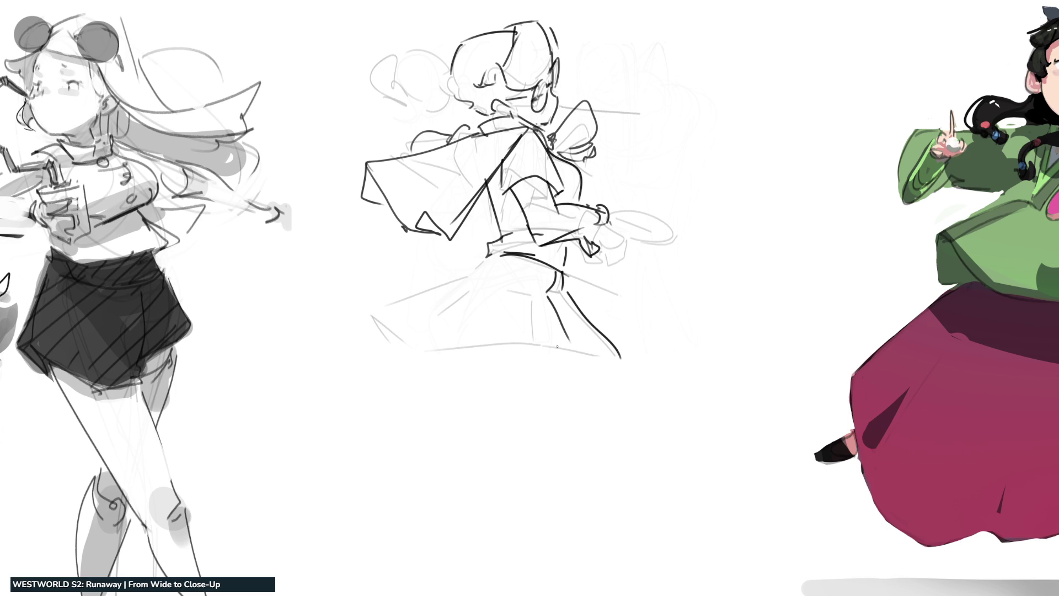
pyautogui.moveTo(374, 325)
pyautogui.mouseDown()
pyautogui.moveTo(397, 358)
pyautogui.moveTo(621, 358)
pyautogui.moveTo(454, 288)
pyautogui.moveTo(480, 260)
pyautogui.mouseUp()
pyautogui.moveTo(617, 367); pyautogui.dragTo(585, 375)
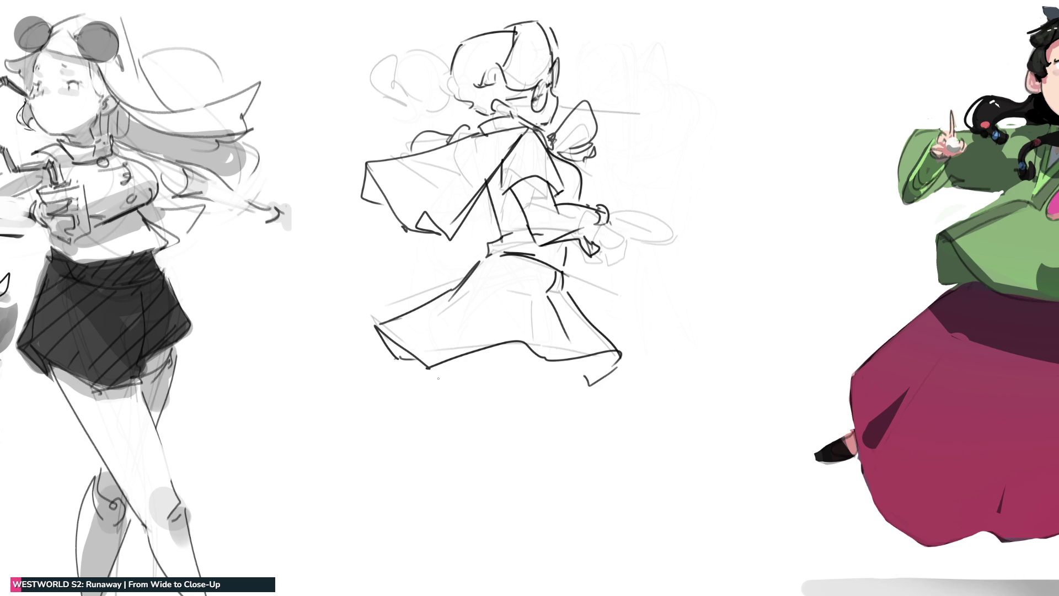
# Step: Draw the two striding legs and long flowing lines trailing to the lower left
pyautogui.moveTo(480, 361); pyautogui.dragTo(577, 502)
pyautogui.moveTo(576, 368)
pyautogui.mouseDown()
pyautogui.moveTo(614, 489)
pyautogui.moveTo(596, 508)
pyautogui.moveTo(624, 509)
pyautogui.moveTo(632, 594)
pyautogui.mouseUp()
pyautogui.hotkey('ctrl', 'z')
pyautogui.moveTo(613, 488); pyautogui.dragTo(659, 594)
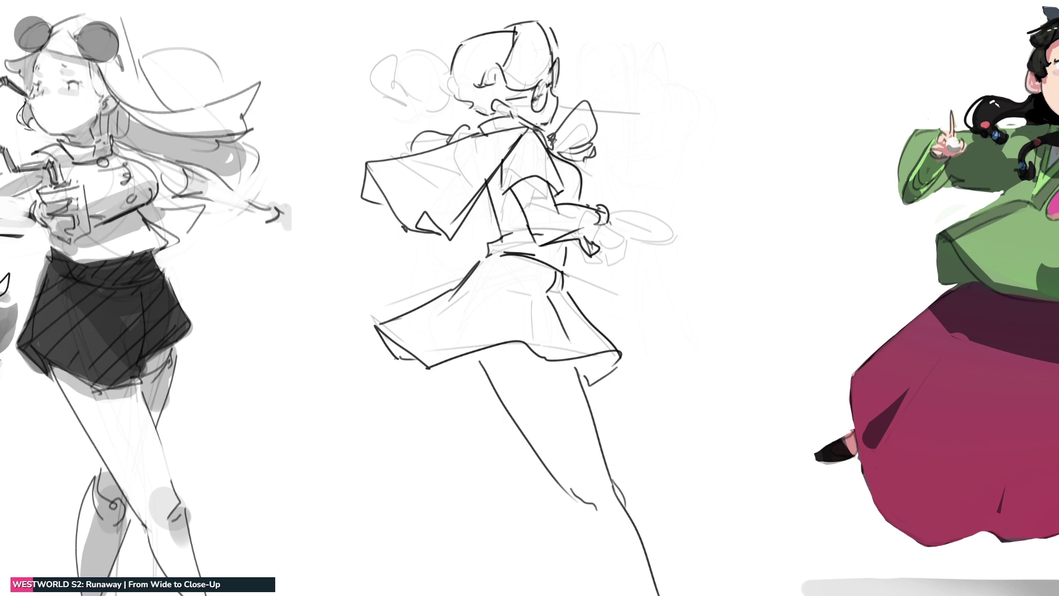
pyautogui.moveTo(571, 502); pyautogui.dragTo(611, 595)
pyautogui.moveTo(416, 366); pyautogui.dragTo(385, 417)
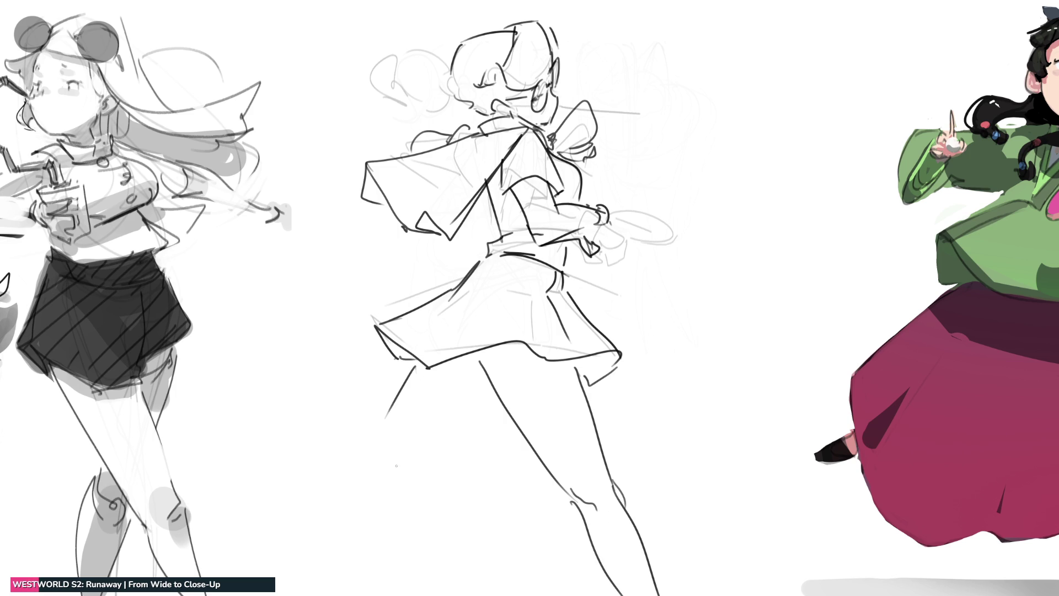
pyautogui.moveTo(491, 401)
pyautogui.mouseDown()
pyautogui.moveTo(420, 457)
pyautogui.moveTo(370, 449)
pyautogui.moveTo(269, 524)
pyautogui.mouseUp()
pyautogui.moveTo(413, 462)
pyautogui.mouseDown()
pyautogui.moveTo(267, 559)
pyautogui.moveTo(226, 574)
pyautogui.mouseUp()
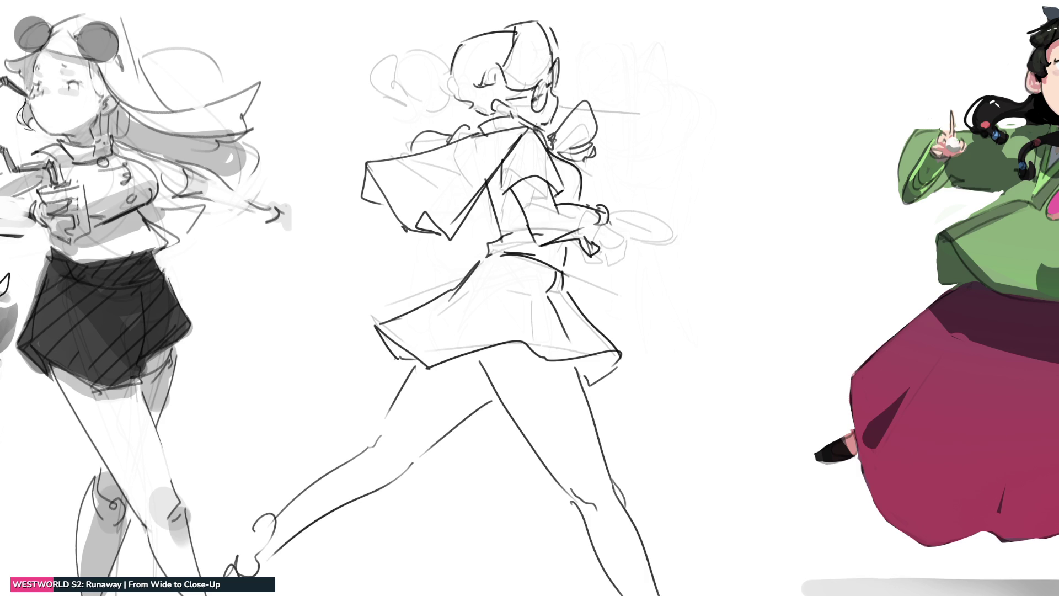
# Step: Redraw the fingers of the hand and start grey shading on the cape's left fold
pyautogui.moveTo(613, 221)
pyautogui.mouseDown()
pyautogui.moveTo(634, 238)
pyautogui.moveTo(624, 226)
pyautogui.moveTo(614, 238)
pyautogui.mouseUp()
pyautogui.hotkey('ctrl', 'z')
pyautogui.moveTo(615, 232)
pyautogui.mouseDown()
pyautogui.moveTo(630, 240)
pyautogui.moveTo(645, 214)
pyautogui.moveTo(638, 240)
pyautogui.mouseUp()
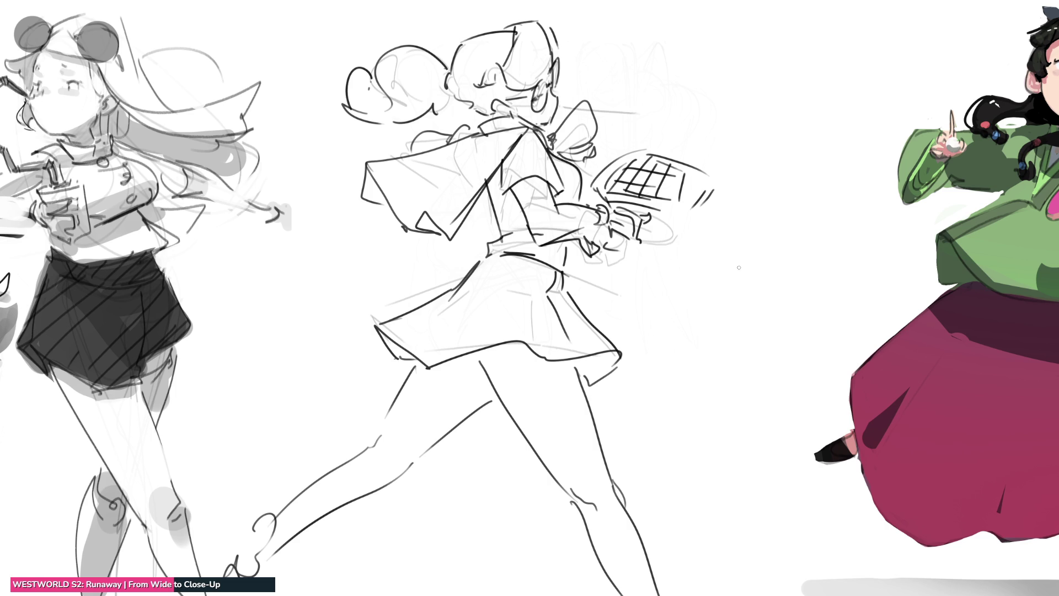
pyautogui.moveTo(368, 176)
pyautogui.mouseDown()
pyautogui.moveTo(381, 199)
pyautogui.moveTo(364, 171)
pyautogui.mouseUp()
pyautogui.moveTo(420, 217)
pyautogui.mouseDown()
pyautogui.moveTo(436, 234)
pyautogui.moveTo(510, 153)
pyautogui.moveTo(469, 131)
pyautogui.moveTo(430, 146)
pyautogui.mouseUp()
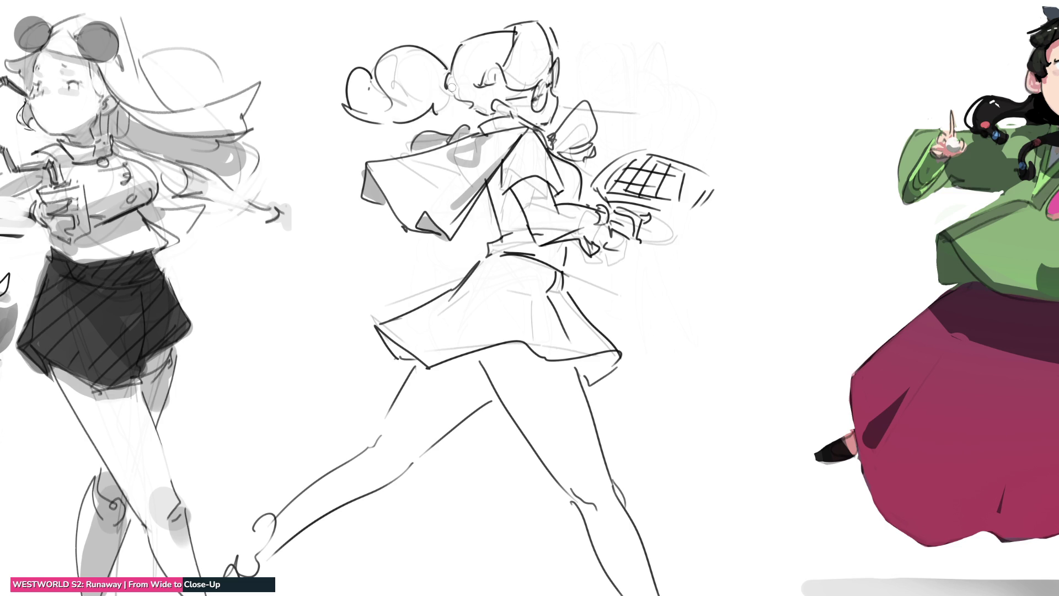
# Step: Shade the tennis girl's hair buns, sleeve, waist, hand and racket edge in soft grey
pyautogui.moveTo(371, 86)
pyautogui.mouseDown()
pyautogui.moveTo(408, 120)
pyautogui.moveTo(440, 72)
pyautogui.moveTo(461, 106)
pyautogui.moveTo(546, 76)
pyautogui.moveTo(549, 102)
pyautogui.mouseUp()
pyautogui.moveTo(547, 145)
pyautogui.mouseDown()
pyautogui.moveTo(593, 157)
pyautogui.moveTo(553, 168)
pyautogui.mouseUp()
pyautogui.moveTo(503, 198)
pyautogui.mouseDown()
pyautogui.moveTo(516, 187)
pyautogui.moveTo(548, 191)
pyautogui.moveTo(524, 180)
pyautogui.moveTo(494, 199)
pyautogui.moveTo(524, 232)
pyautogui.moveTo(491, 240)
pyautogui.moveTo(563, 245)
pyautogui.mouseUp()
pyautogui.moveTo(574, 202)
pyautogui.mouseDown()
pyautogui.moveTo(557, 192)
pyautogui.moveTo(610, 216)
pyautogui.mouseUp()
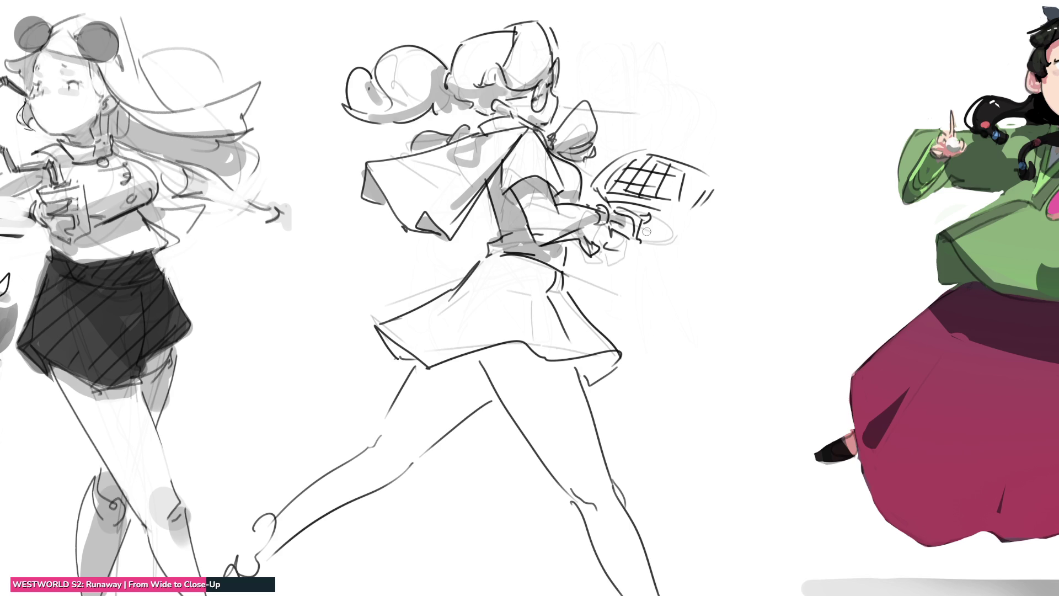
pyautogui.moveTo(588, 254); pyautogui.dragTo(571, 259)
pyautogui.moveTo(637, 232)
pyautogui.mouseDown()
pyautogui.moveTo(615, 248)
pyautogui.moveTo(631, 224)
pyautogui.mouseUp()
pyautogui.moveTo(617, 165); pyautogui.dragTo(703, 175)
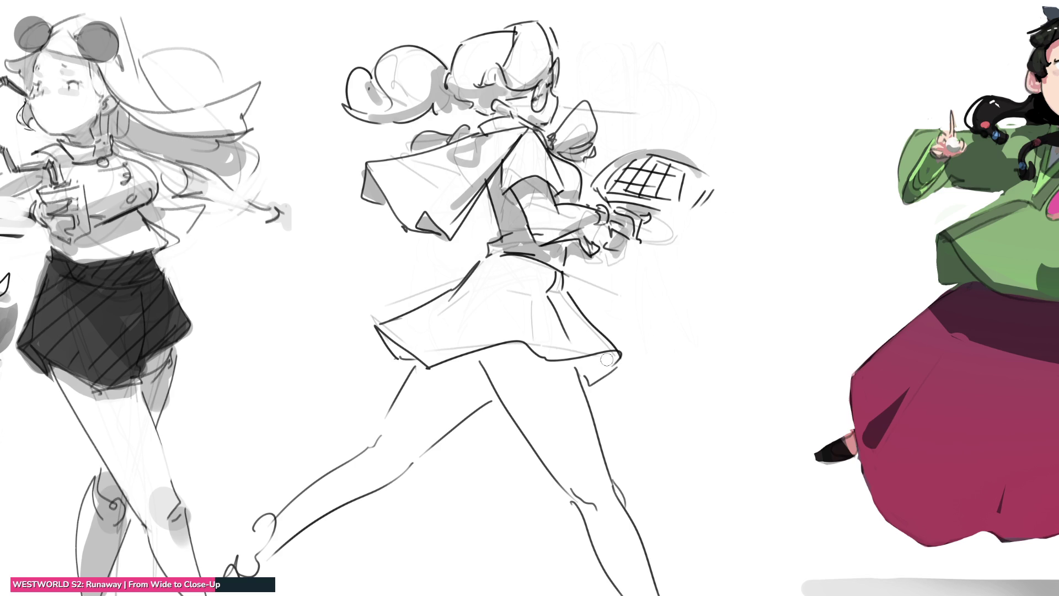
# Step: Shade the skirt hem and both legs in grey, darkening the front shin
pyautogui.moveTo(617, 355)
pyautogui.mouseDown()
pyautogui.moveTo(590, 377)
pyautogui.moveTo(605, 358)
pyautogui.moveTo(485, 394)
pyautogui.moveTo(411, 459)
pyautogui.moveTo(405, 414)
pyautogui.moveTo(416, 375)
pyautogui.moveTo(398, 352)
pyautogui.moveTo(570, 365)
pyautogui.moveTo(521, 356)
pyautogui.moveTo(449, 367)
pyautogui.moveTo(411, 425)
pyautogui.moveTo(497, 381)
pyautogui.moveTo(419, 405)
pyautogui.moveTo(488, 361)
pyautogui.moveTo(573, 369)
pyautogui.mouseUp()
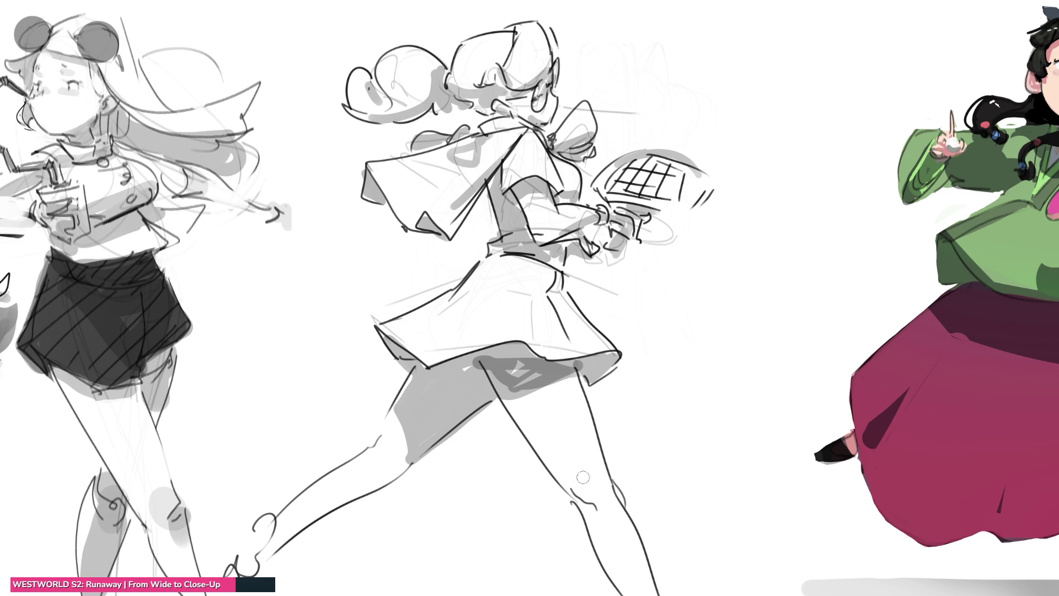
pyautogui.moveTo(571, 488); pyautogui.dragTo(602, 540)
pyautogui.moveTo(617, 497); pyautogui.dragTo(621, 521)
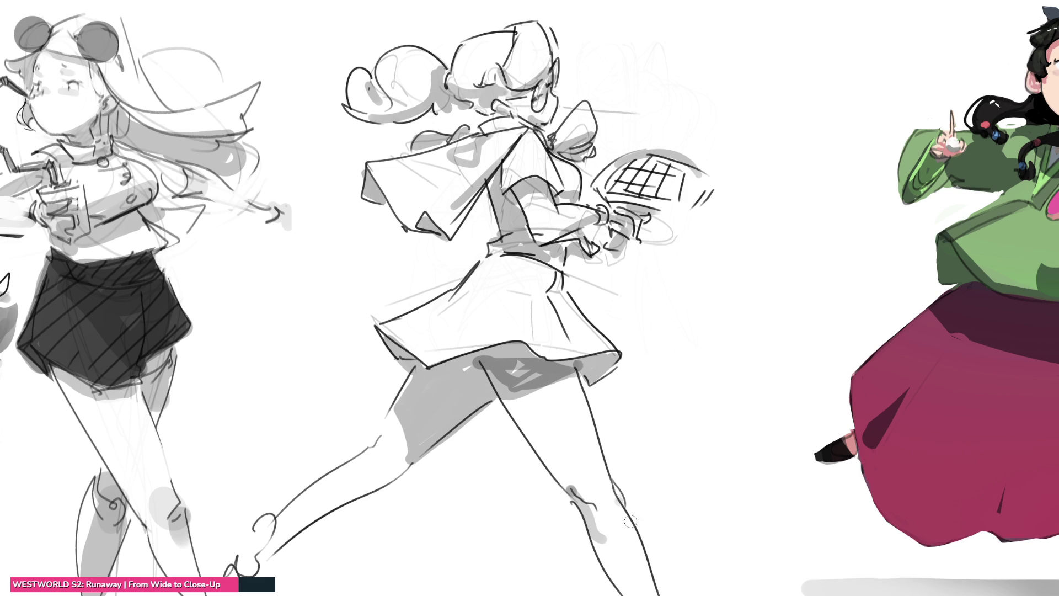
pyautogui.moveTo(411, 459); pyautogui.dragTo(242, 562)
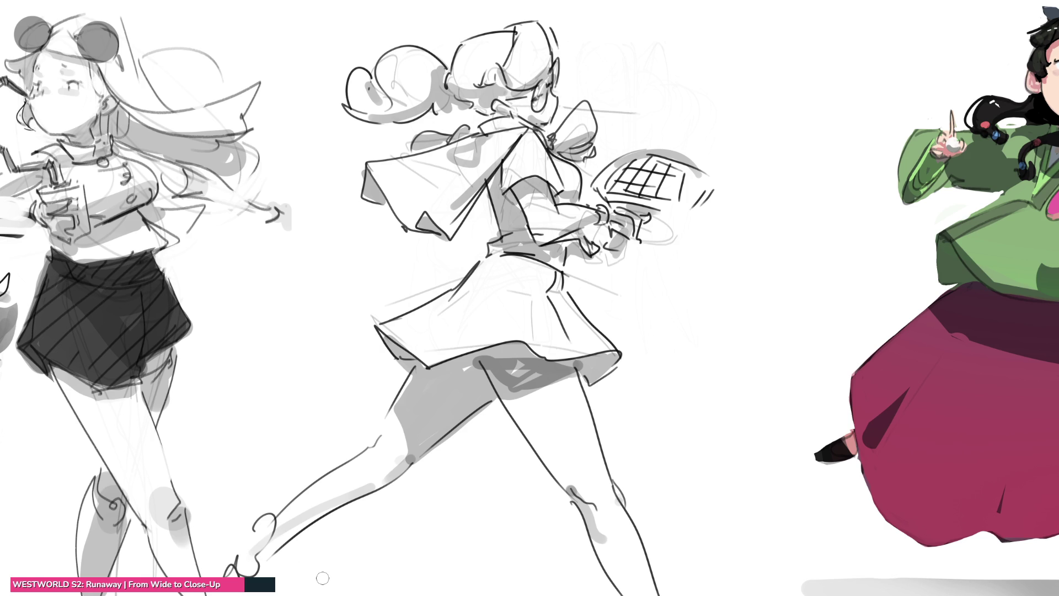
pyautogui.moveTo(243, 563)
pyautogui.mouseDown()
pyautogui.moveTo(375, 474)
pyautogui.moveTo(424, 408)
pyautogui.moveTo(463, 386)
pyautogui.moveTo(408, 419)
pyautogui.moveTo(485, 397)
pyautogui.mouseUp()
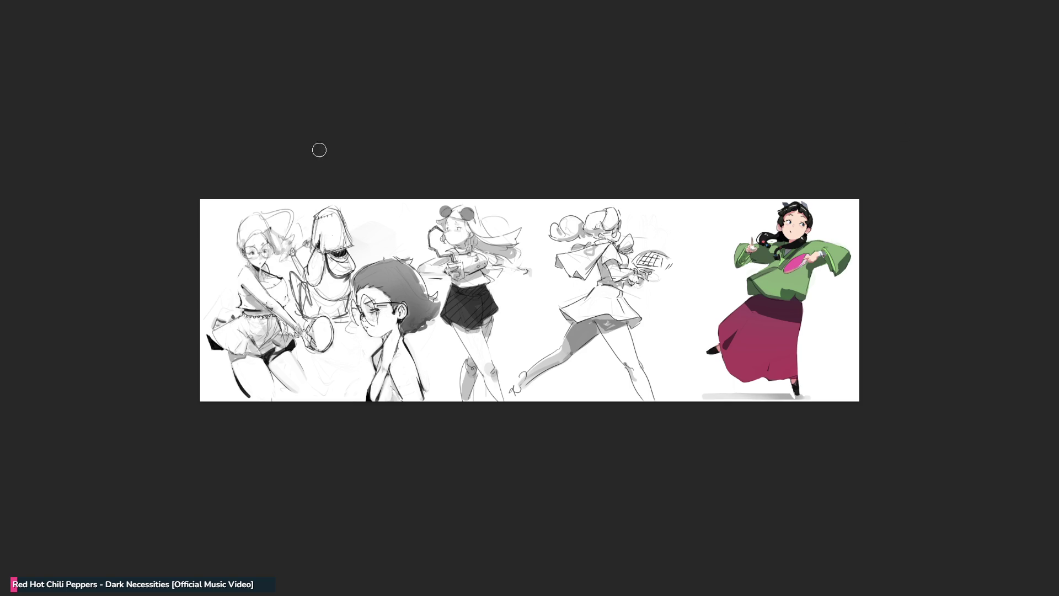
# Step: Lasso the tennis girl's head, free-transform it slightly higher, confirm and deselect
pyautogui.moveTo(671, 214)
pyautogui.mouseDown()
pyautogui.moveTo(562, 196)
pyautogui.moveTo(533, 240)
pyautogui.moveTo(623, 247)
pyautogui.moveTo(659, 205)
pyautogui.mouseUp()
pyautogui.hotkey('ctrl', 't')
pyautogui.moveTo(601, 230); pyautogui.dragTo(613, 243)
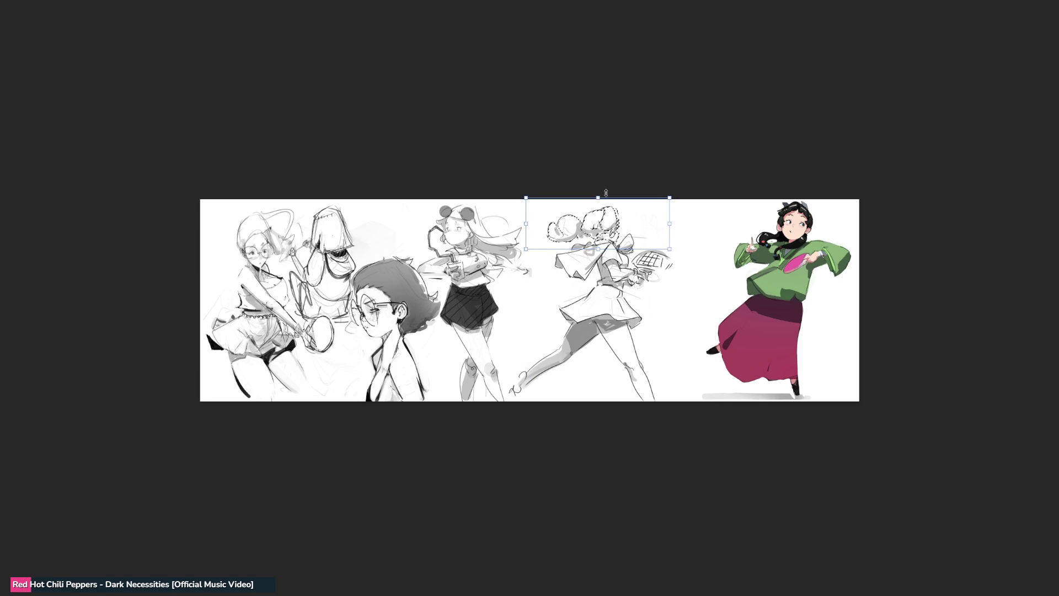
pyautogui.press('Up')
pyautogui.press('Up')
pyautogui.press('Up')
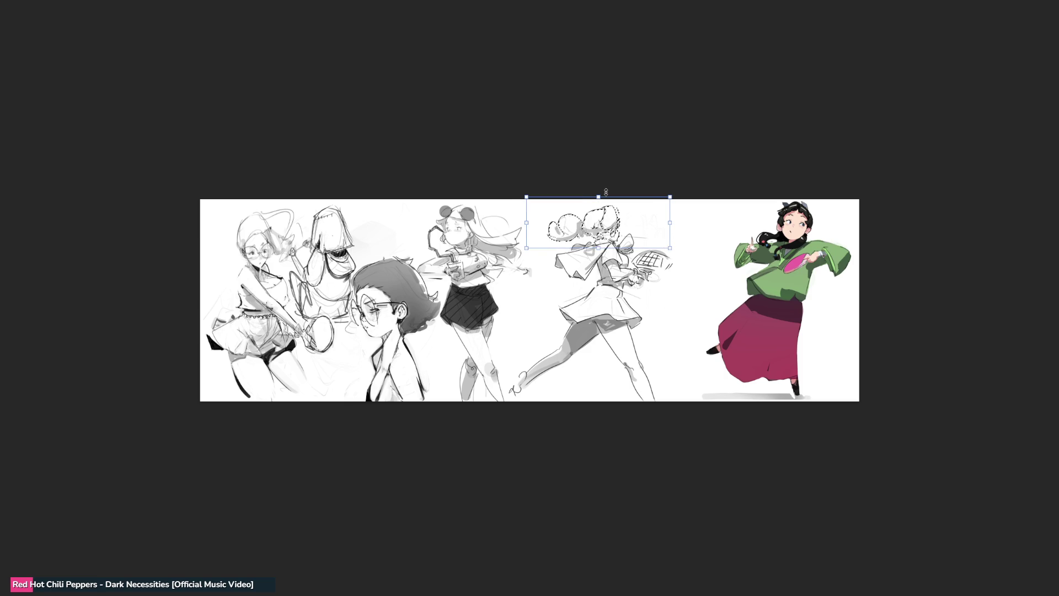
pyautogui.press('Return')
pyautogui.hotkey('ctrl', 'd')
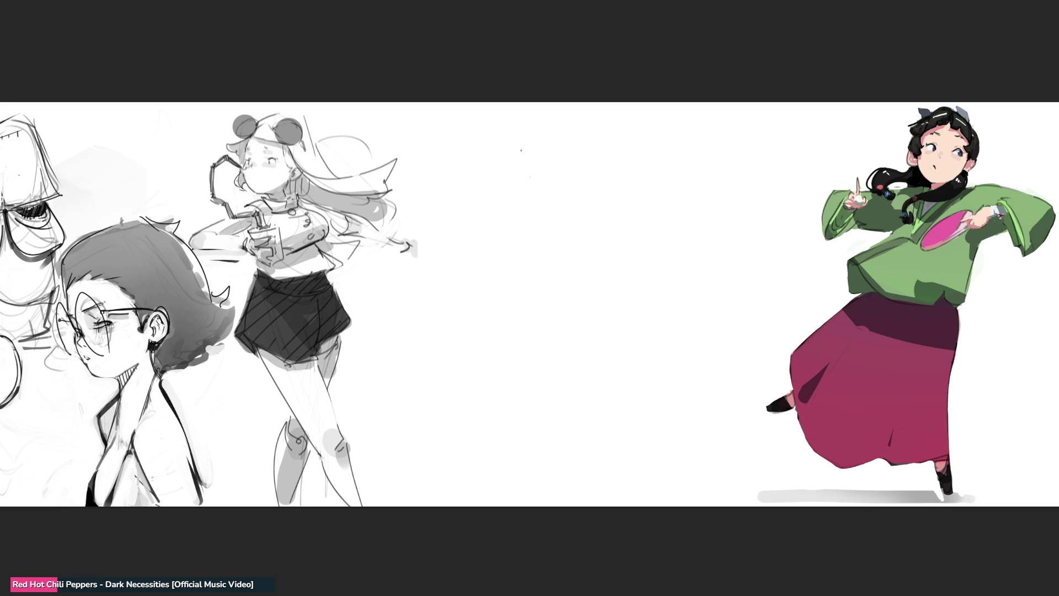
# Step: Scribble the first gesture lines, arcs and a long flowing line beside the green-and-magenta girl
pyautogui.moveTo(529, 141)
pyautogui.mouseDown()
pyautogui.moveTo(521, 174)
pyautogui.moveTo(568, 164)
pyautogui.moveTo(525, 173)
pyautogui.mouseUp()
pyautogui.moveTo(550, 135)
pyautogui.mouseDown()
pyautogui.moveTo(530, 169)
pyautogui.moveTo(529, 139)
pyautogui.moveTo(558, 164)
pyautogui.mouseUp()
pyautogui.moveTo(571, 125)
pyautogui.mouseDown()
pyautogui.moveTo(580, 157)
pyautogui.moveTo(535, 186)
pyautogui.mouseUp()
pyautogui.moveTo(543, 178); pyautogui.dragTo(579, 159)
pyautogui.moveTo(545, 172)
pyautogui.mouseDown()
pyautogui.moveTo(511, 200)
pyautogui.moveTo(601, 173)
pyautogui.moveTo(607, 231)
pyautogui.moveTo(569, 258)
pyautogui.moveTo(525, 225)
pyautogui.moveTo(612, 291)
pyautogui.moveTo(643, 251)
pyautogui.moveTo(656, 280)
pyautogui.moveTo(536, 371)
pyautogui.mouseUp()
pyautogui.moveTo(643, 303)
pyautogui.mouseDown()
pyautogui.moveTo(552, 331)
pyautogui.moveTo(531, 248)
pyautogui.mouseUp()
pyautogui.moveTo(521, 200)
pyautogui.mouseDown()
pyautogui.moveTo(526, 304)
pyautogui.moveTo(644, 243)
pyautogui.moveTo(700, 235)
pyautogui.mouseUp()
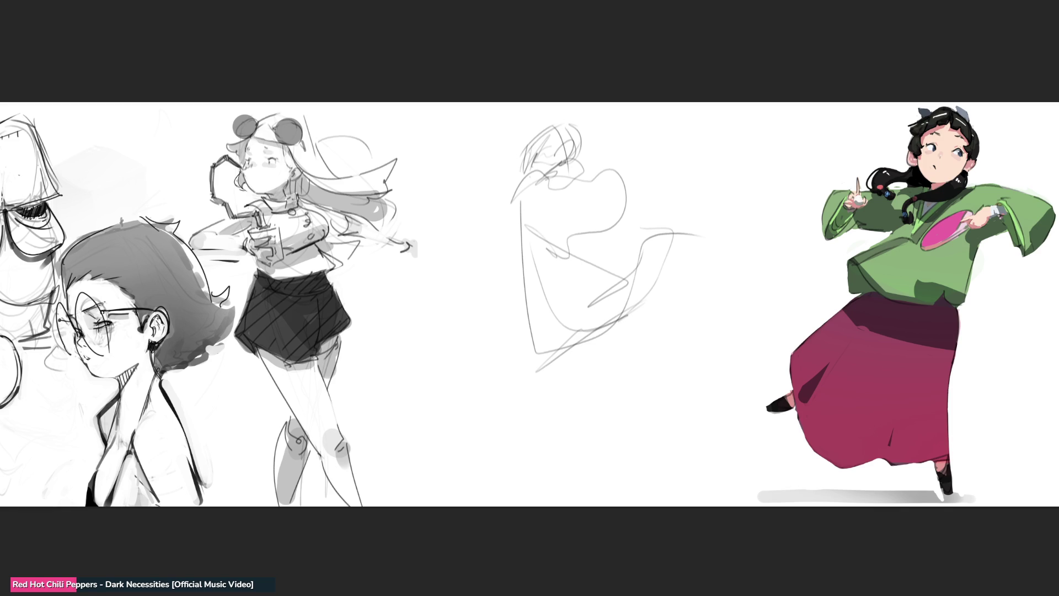
# Step: Lighten the scribble with a large soft eraser, then redraw darker curves over it
pyautogui.press('e')
pyautogui.moveTo(598, 161); pyautogui.dragTo(585, 195)
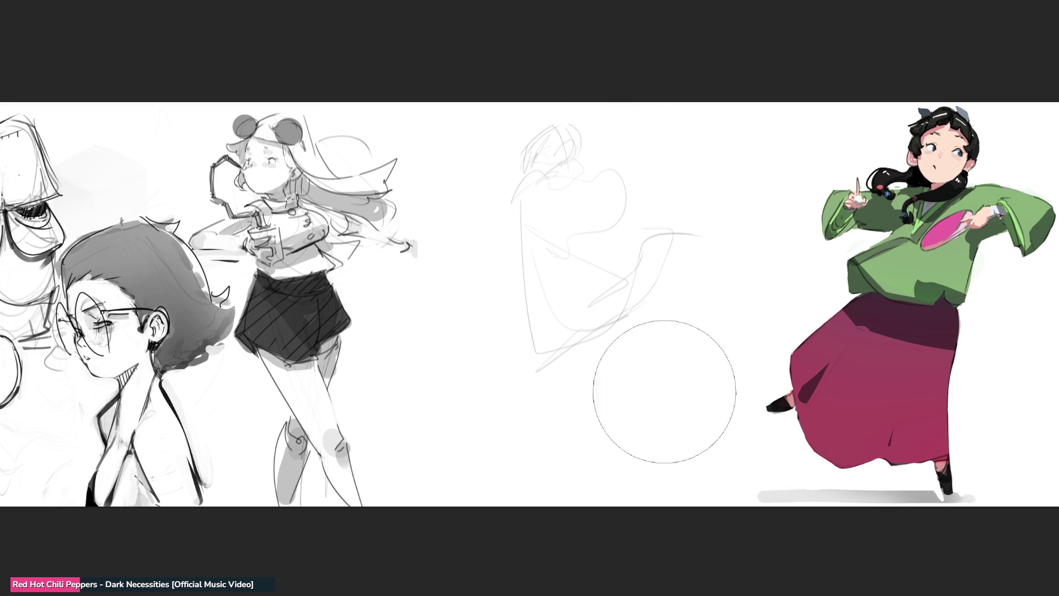
pyautogui.press('e')
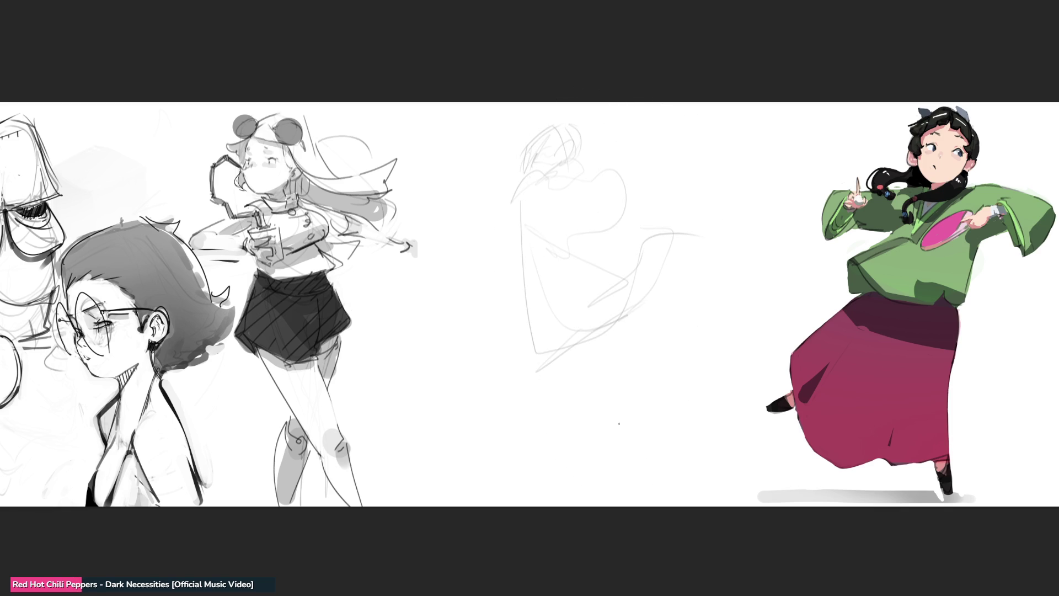
pyautogui.moveTo(569, 131); pyautogui.dragTo(542, 172)
pyautogui.moveTo(568, 135)
pyautogui.mouseDown()
pyautogui.moveTo(584, 125)
pyautogui.moveTo(616, 160)
pyautogui.moveTo(573, 212)
pyautogui.moveTo(613, 191)
pyautogui.mouseUp()
pyautogui.moveTo(607, 126)
pyautogui.mouseDown()
pyautogui.moveTo(561, 132)
pyautogui.moveTo(539, 200)
pyautogui.moveTo(536, 152)
pyautogui.moveTo(593, 196)
pyautogui.moveTo(572, 224)
pyautogui.moveTo(543, 229)
pyautogui.moveTo(533, 171)
pyautogui.moveTo(558, 257)
pyautogui.moveTo(516, 200)
pyautogui.moveTo(463, 320)
pyautogui.moveTo(659, 203)
pyautogui.moveTo(598, 271)
pyautogui.moveTo(605, 206)
pyautogui.moveTo(647, 192)
pyautogui.moveTo(677, 160)
pyautogui.moveTo(756, 194)
pyautogui.moveTo(546, 312)
pyautogui.moveTo(629, 276)
pyautogui.moveTo(637, 323)
pyautogui.moveTo(751, 208)
pyautogui.moveTo(662, 353)
pyautogui.moveTo(800, 248)
pyautogui.moveTo(826, 289)
pyautogui.mouseUp()
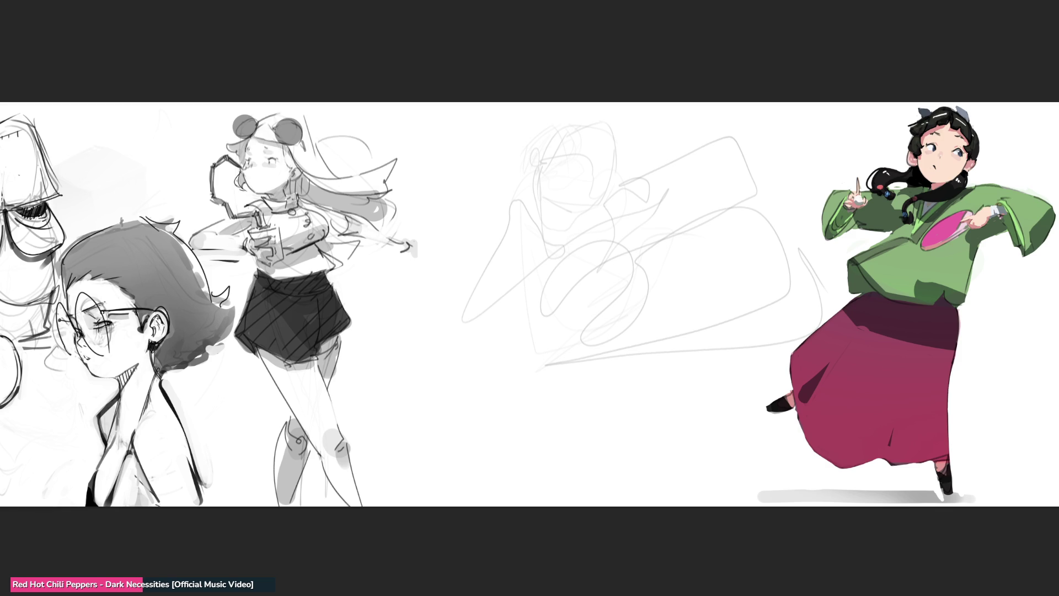
# Step: Fade the scribble layer to 50% opacity and draw dark top and diagonal body lines
pyautogui.press('5')
pyautogui.press('b')
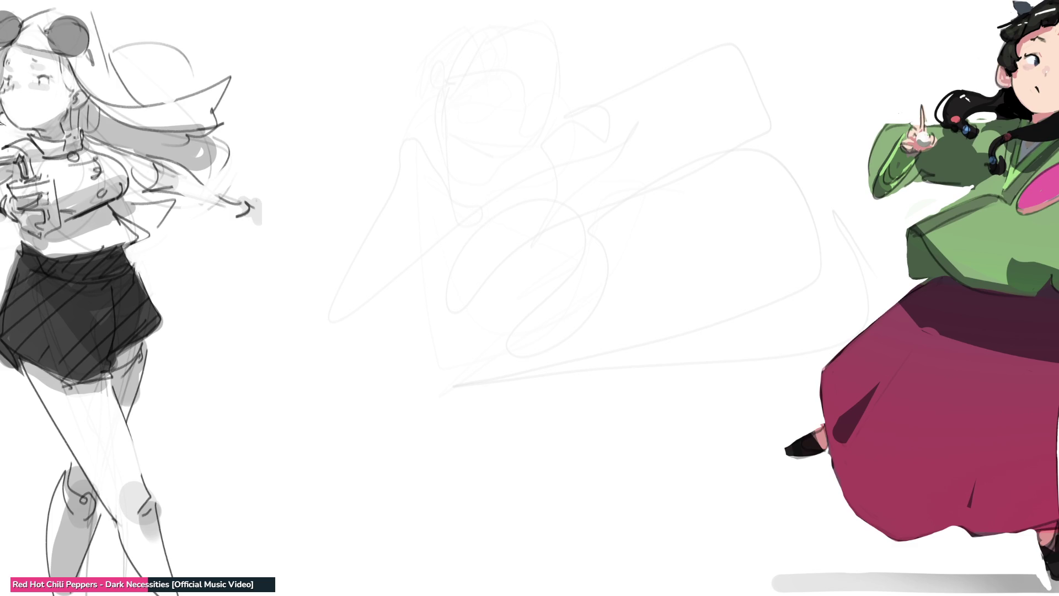
pyautogui.moveTo(525, 69); pyautogui.dragTo(523, 99)
pyautogui.moveTo(529, 59); pyautogui.dragTo(537, 44)
pyautogui.moveTo(524, 113); pyautogui.dragTo(519, 149)
pyautogui.moveTo(526, 92); pyautogui.dragTo(520, 161)
pyautogui.moveTo(589, 37); pyautogui.dragTo(533, 177)
pyautogui.moveTo(599, 69); pyautogui.dragTo(602, 99)
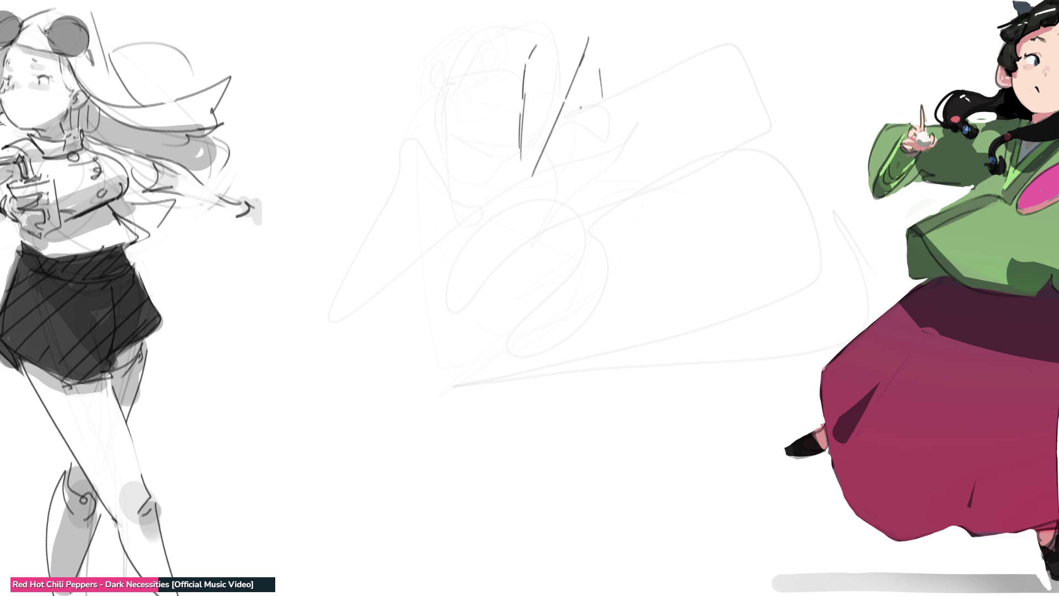
# Step: Add strokes for the figure's right side and a curved waist line
pyautogui.moveTo(607, 39); pyautogui.dragTo(605, 58)
pyautogui.moveTo(601, 98)
pyautogui.mouseDown()
pyautogui.moveTo(603, 141)
pyautogui.moveTo(612, 97)
pyautogui.mouseUp()
pyautogui.moveTo(635, 47)
pyautogui.mouseDown()
pyautogui.moveTo(637, 91)
pyautogui.moveTo(677, 165)
pyautogui.mouseUp()
pyautogui.moveTo(654, 128); pyautogui.dragTo(674, 157)
pyautogui.moveTo(592, 144); pyautogui.dragTo(696, 168)
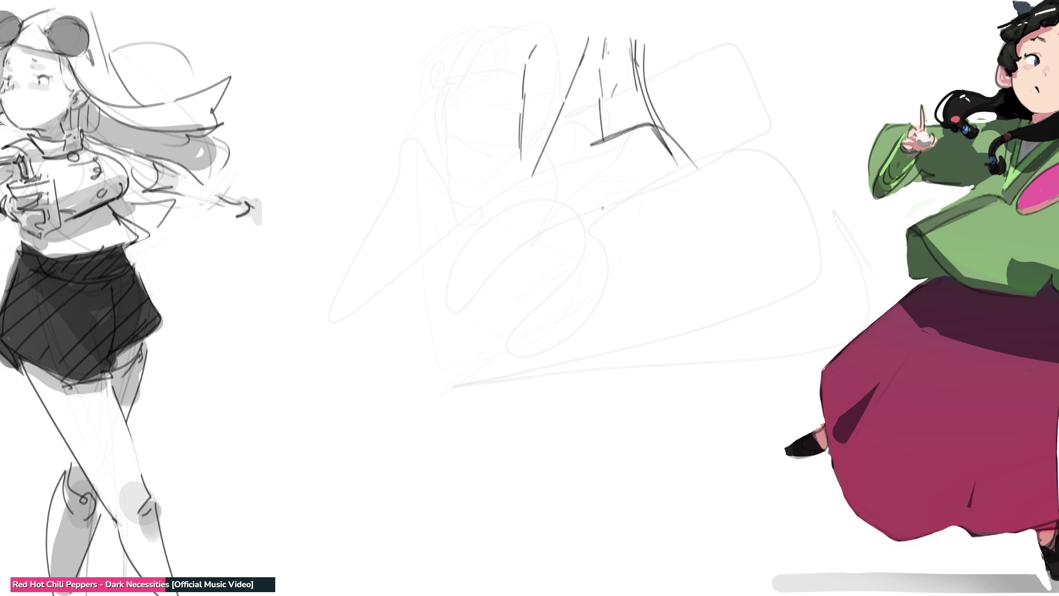
# Step: Draw the left contour down the leg, hip hatching, and the right hip-and-thigh curve
pyautogui.moveTo(524, 103); pyautogui.dragTo(510, 193)
pyautogui.moveTo(515, 146); pyautogui.dragTo(526, 272)
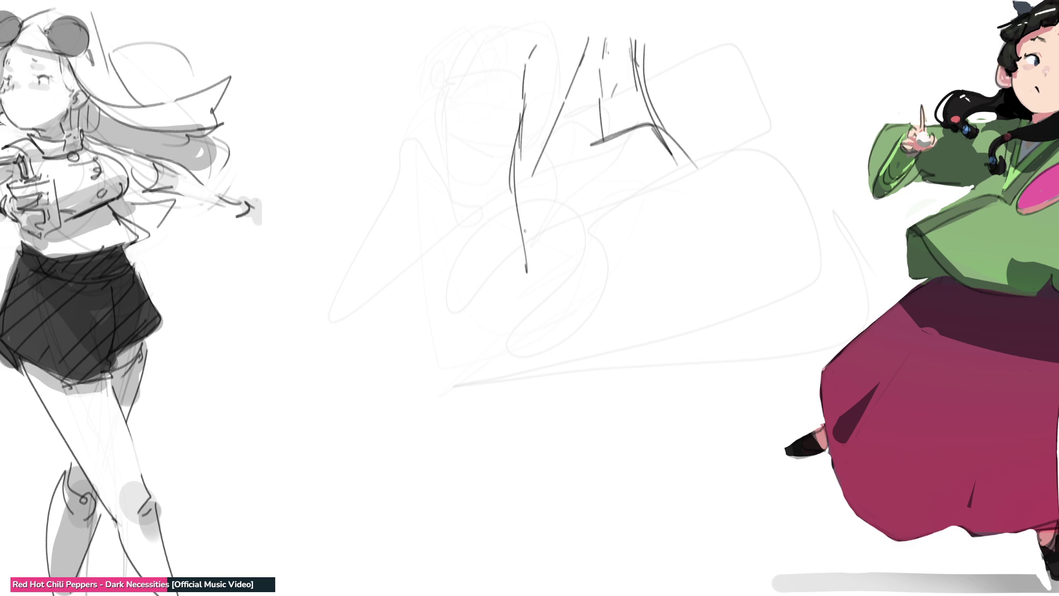
pyautogui.moveTo(539, 210); pyautogui.dragTo(528, 265)
pyautogui.moveTo(551, 210); pyautogui.dragTo(512, 322)
pyautogui.moveTo(534, 236); pyautogui.dragTo(506, 426)
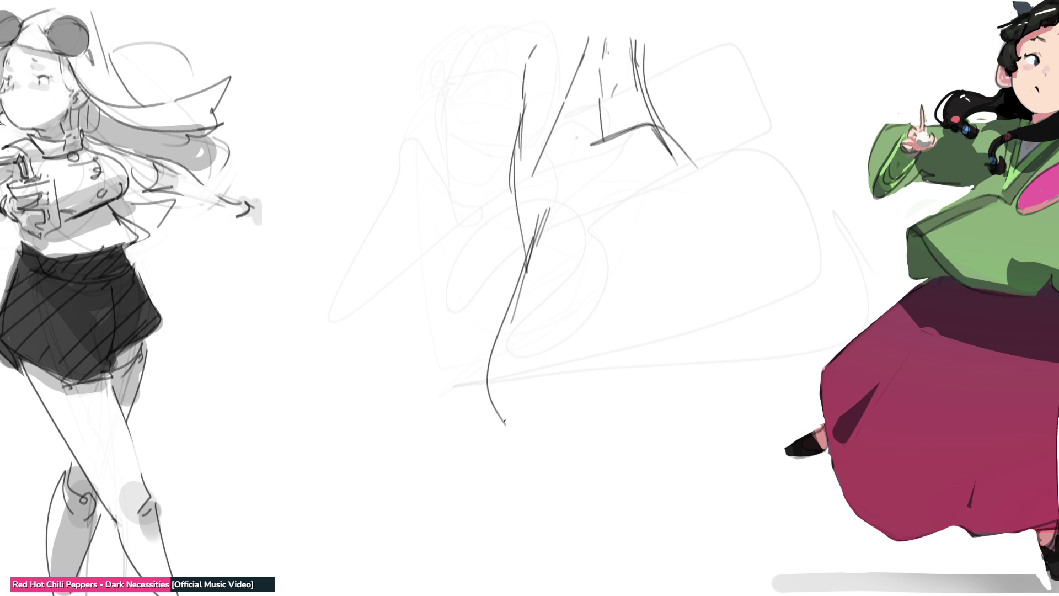
pyautogui.moveTo(556, 399); pyautogui.dragTo(639, 339)
pyautogui.moveTo(543, 411); pyautogui.dragTo(688, 311)
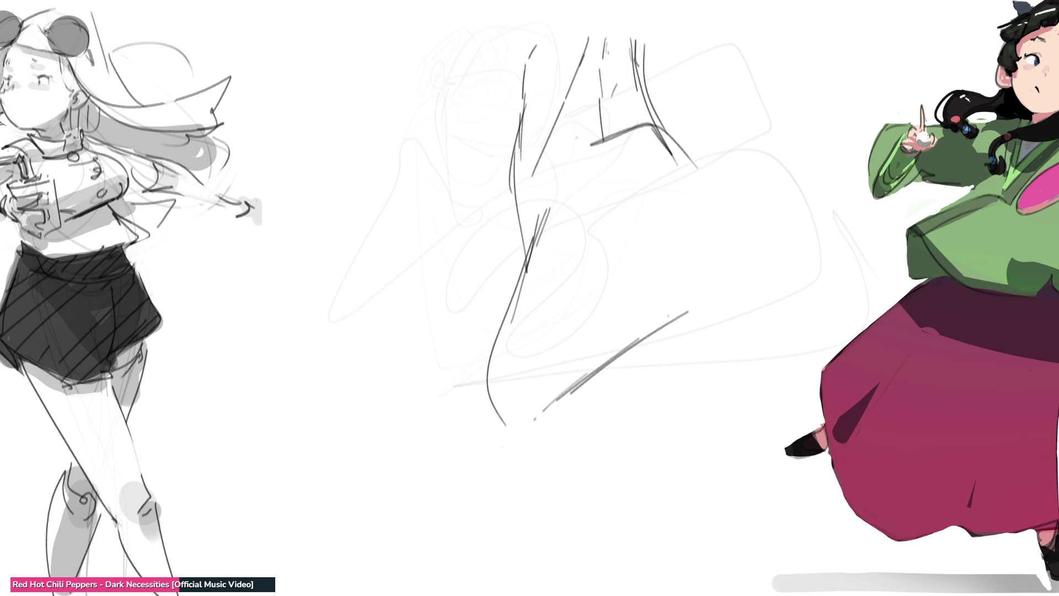
pyautogui.moveTo(706, 169); pyautogui.dragTo(738, 406)
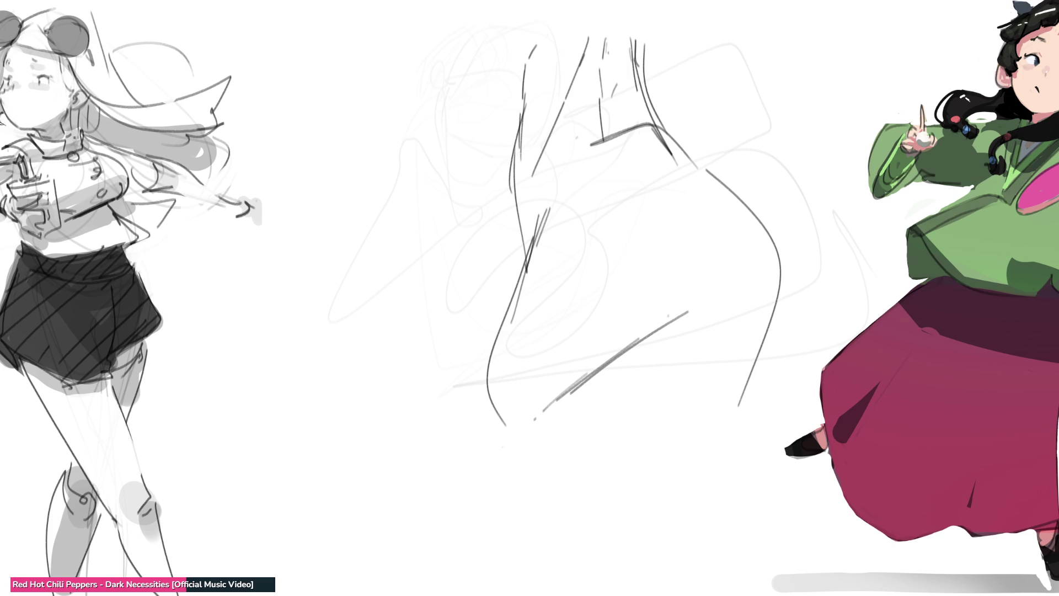
# Step: Sketch a new figure's hand strokes and a flowing arm curve looping into it
pyautogui.moveTo(277, 200); pyautogui.dragTo(329, 229)
pyautogui.moveTo(265, 177); pyautogui.dragTo(267, 198)
pyautogui.moveTo(281, 139)
pyautogui.mouseDown()
pyautogui.moveTo(274, 158)
pyautogui.moveTo(351, 188)
pyautogui.mouseUp()
pyautogui.moveTo(279, 157)
pyautogui.mouseDown()
pyautogui.moveTo(420, 204)
pyautogui.moveTo(339, 243)
pyautogui.mouseUp()
pyautogui.moveTo(428, 149)
pyautogui.mouseDown()
pyautogui.moveTo(444, 218)
pyautogui.moveTo(371, 257)
pyautogui.mouseUp()
pyautogui.moveTo(436, 160)
pyautogui.mouseDown()
pyautogui.moveTo(448, 159)
pyautogui.moveTo(459, 224)
pyautogui.mouseUp()
pyautogui.moveTo(314, 231)
pyautogui.mouseDown()
pyautogui.moveTo(398, 279)
pyautogui.moveTo(445, 217)
pyautogui.mouseUp()
pyautogui.moveTo(458, 206); pyautogui.dragTo(441, 253)
pyautogui.moveTo(456, 197)
pyautogui.mouseDown()
pyautogui.moveTo(451, 234)
pyautogui.moveTo(484, 232)
pyautogui.moveTo(465, 274)
pyautogui.mouseUp()
# Step: Sweep the figure's lower curves and loops, then fade the central sketches with a soft eraser
pyautogui.moveTo(502, 237)
pyautogui.mouseDown()
pyautogui.moveTo(476, 301)
pyautogui.moveTo(402, 318)
pyautogui.moveTo(395, 346)
pyautogui.moveTo(421, 421)
pyautogui.mouseUp()
pyautogui.moveTo(444, 422)
pyautogui.mouseDown()
pyautogui.moveTo(462, 280)
pyautogui.moveTo(478, 410)
pyautogui.moveTo(508, 291)
pyautogui.moveTo(553, 381)
pyautogui.mouseUp()
pyautogui.moveTo(575, 300)
pyautogui.mouseDown()
pyautogui.moveTo(564, 369)
pyautogui.moveTo(530, 237)
pyautogui.moveTo(494, 205)
pyautogui.moveTo(483, 169)
pyautogui.moveTo(512, 93)
pyautogui.mouseUp()
pyautogui.moveTo(516, 113)
pyautogui.mouseDown()
pyautogui.moveTo(523, 205)
pyautogui.moveTo(554, 165)
pyautogui.mouseUp()
pyautogui.moveTo(558, 165); pyautogui.dragTo(534, 276)
pyautogui.moveTo(527, 287)
pyautogui.mouseDown()
pyautogui.moveTo(425, 352)
pyautogui.moveTo(378, 361)
pyautogui.moveTo(347, 260)
pyautogui.mouseUp()
pyautogui.moveTo(335, 266)
pyautogui.mouseDown()
pyautogui.moveTo(325, 356)
pyautogui.moveTo(372, 429)
pyautogui.moveTo(331, 419)
pyautogui.moveTo(227, 326)
pyautogui.moveTo(268, 435)
pyautogui.mouseUp()
pyautogui.moveTo(280, 435)
pyautogui.mouseDown()
pyautogui.moveTo(312, 437)
pyautogui.moveTo(323, 457)
pyautogui.mouseUp()
pyautogui.moveTo(318, 479)
pyautogui.mouseDown()
pyautogui.moveTo(301, 493)
pyautogui.moveTo(382, 446)
pyautogui.moveTo(582, 474)
pyautogui.moveTo(562, 205)
pyautogui.moveTo(626, 342)
pyautogui.mouseUp()
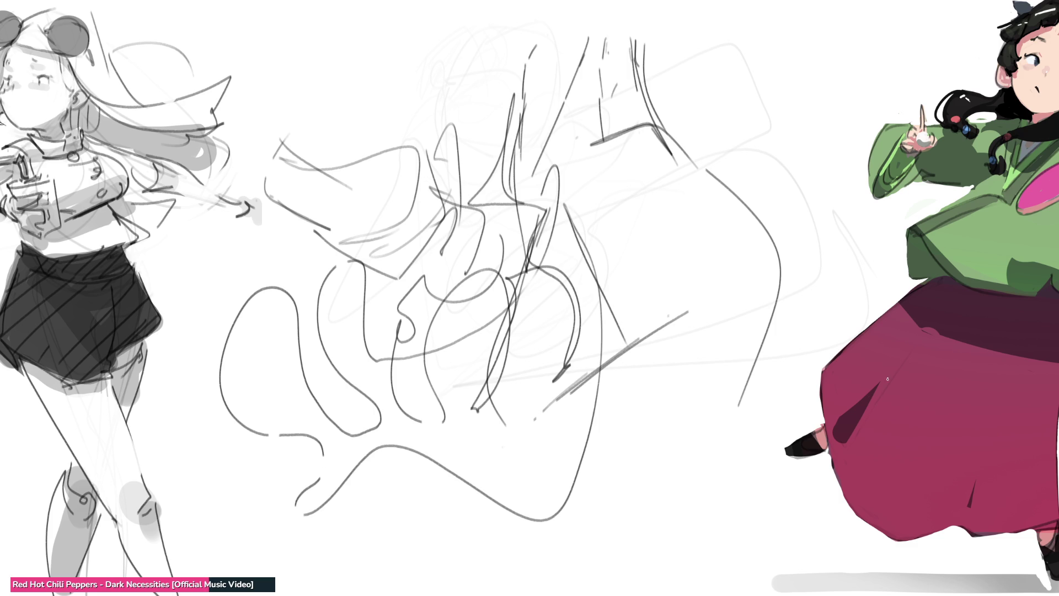
pyautogui.press('e')
pyautogui.moveTo(809, 220)
pyautogui.mouseDown()
pyautogui.moveTo(736, 158)
pyautogui.moveTo(260, 481)
pyautogui.moveTo(694, 458)
pyautogui.mouseUp()
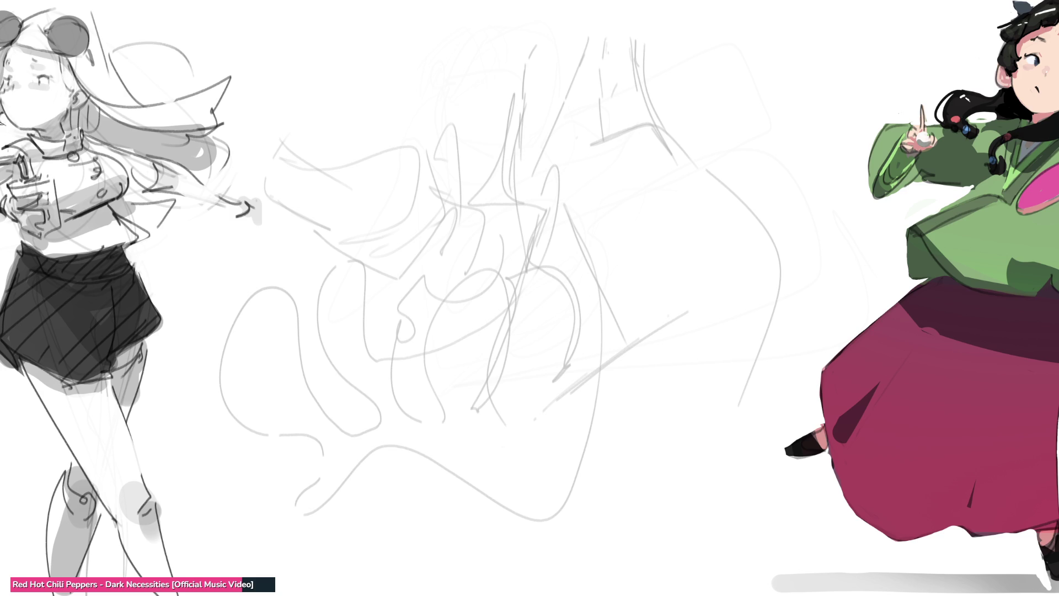
# Step: Rough in the standing figure's head, raised right arm and torso curve
pyautogui.moveTo(717, 50)
pyautogui.mouseDown()
pyautogui.moveTo(706, 70)
pyautogui.moveTo(750, 93)
pyautogui.moveTo(727, 35)
pyautogui.moveTo(732, 102)
pyautogui.mouseUp()
pyautogui.moveTo(719, 58)
pyautogui.mouseDown()
pyautogui.moveTo(735, 99)
pyautogui.moveTo(713, 117)
pyautogui.moveTo(737, 134)
pyautogui.mouseUp()
pyautogui.moveTo(756, 48)
pyautogui.mouseDown()
pyautogui.moveTo(761, 109)
pyautogui.moveTo(710, 137)
pyautogui.moveTo(678, 127)
pyautogui.moveTo(737, 130)
pyautogui.moveTo(724, 158)
pyautogui.moveTo(679, 188)
pyautogui.moveTo(684, 165)
pyautogui.moveTo(717, 182)
pyautogui.moveTo(722, 205)
pyautogui.mouseUp()
pyautogui.moveTo(749, 141)
pyautogui.mouseDown()
pyautogui.moveTo(745, 202)
pyautogui.moveTo(766, 130)
pyautogui.moveTo(794, 163)
pyautogui.moveTo(820, 165)
pyautogui.moveTo(749, 203)
pyautogui.moveTo(730, 236)
pyautogui.mouseUp()
pyautogui.moveTo(750, 199); pyautogui.dragTo(742, 234)
pyautogui.moveTo(676, 220)
pyautogui.mouseDown()
pyautogui.moveTo(712, 251)
pyautogui.moveTo(701, 268)
pyautogui.moveTo(753, 231)
pyautogui.moveTo(777, 276)
pyautogui.moveTo(714, 306)
pyautogui.mouseUp()
# Step: Sketch the hips, legs, torso side and shoulder, plus a small oval head further left
pyautogui.moveTo(684, 256)
pyautogui.mouseDown()
pyautogui.moveTo(717, 300)
pyautogui.moveTo(794, 276)
pyautogui.moveTo(701, 298)
pyautogui.moveTo(788, 263)
pyautogui.moveTo(812, 309)
pyautogui.moveTo(767, 386)
pyautogui.mouseUp()
pyautogui.moveTo(744, 332); pyautogui.dragTo(759, 425)
pyautogui.moveTo(758, 425)
pyautogui.mouseDown()
pyautogui.moveTo(797, 381)
pyautogui.moveTo(763, 433)
pyautogui.moveTo(783, 464)
pyautogui.moveTo(793, 580)
pyautogui.moveTo(761, 526)
pyautogui.moveTo(796, 570)
pyautogui.moveTo(803, 297)
pyautogui.moveTo(750, 386)
pyautogui.mouseUp()
pyautogui.moveTo(733, 326)
pyautogui.mouseDown()
pyautogui.moveTo(684, 369)
pyautogui.moveTo(652, 380)
pyautogui.mouseUp()
pyautogui.moveTo(684, 292)
pyautogui.mouseDown()
pyautogui.moveTo(618, 411)
pyautogui.moveTo(634, 466)
pyautogui.mouseUp()
pyautogui.moveTo(642, 407)
pyautogui.mouseDown()
pyautogui.moveTo(637, 474)
pyautogui.moveTo(606, 579)
pyautogui.moveTo(629, 434)
pyautogui.moveTo(673, 292)
pyautogui.mouseUp()
pyautogui.moveTo(687, 227)
pyautogui.mouseDown()
pyautogui.moveTo(704, 135)
pyautogui.moveTo(640, 146)
pyautogui.moveTo(601, 132)
pyautogui.moveTo(646, 50)
pyautogui.moveTo(640, 61)
pyautogui.moveTo(838, 117)
pyautogui.moveTo(827, 135)
pyautogui.mouseUp()
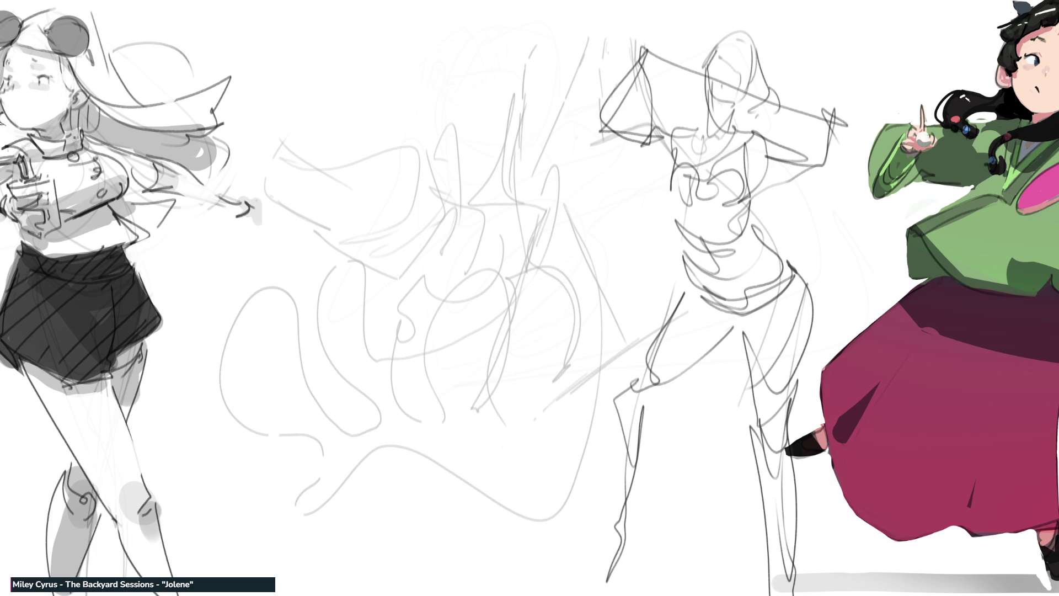
pyautogui.moveTo(368, 61)
pyautogui.mouseDown()
pyautogui.moveTo(386, 45)
pyautogui.moveTo(393, 124)
pyautogui.moveTo(405, 98)
pyautogui.mouseUp()
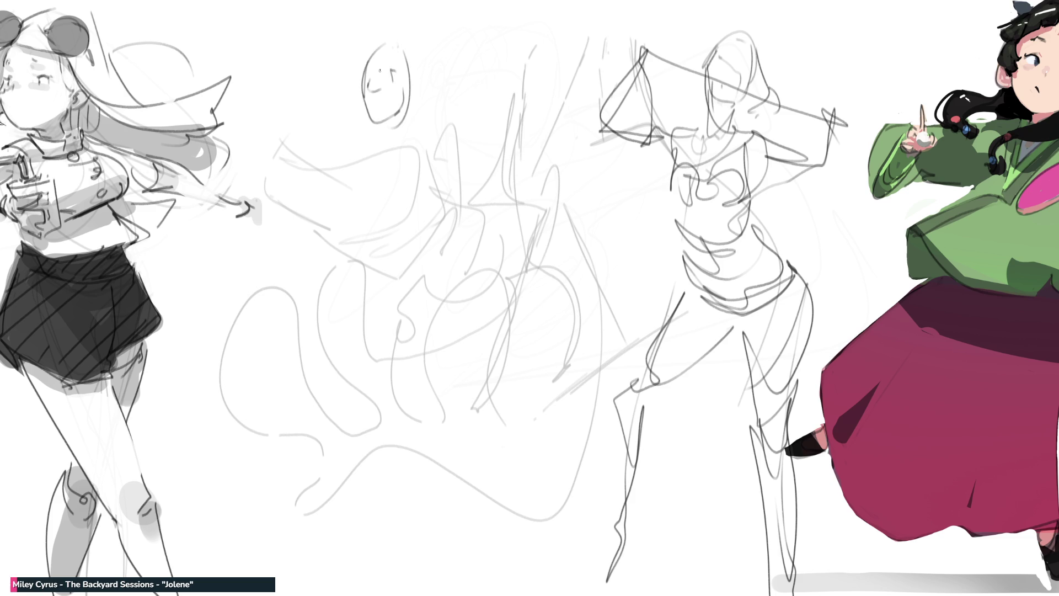
# Step: Add the hair bun, neck, shoulders, arm and side-hip curve of the left-of-centre figure
pyautogui.moveTo(382, 29)
pyautogui.mouseDown()
pyautogui.moveTo(417, 46)
pyautogui.moveTo(426, 81)
pyautogui.moveTo(444, 65)
pyautogui.moveTo(385, 117)
pyautogui.moveTo(408, 175)
pyautogui.mouseUp()
pyautogui.moveTo(398, 148)
pyautogui.mouseDown()
pyautogui.moveTo(314, 213)
pyautogui.moveTo(398, 168)
pyautogui.mouseUp()
pyautogui.moveTo(388, 163); pyautogui.dragTo(399, 170)
pyautogui.moveTo(321, 142)
pyautogui.mouseDown()
pyautogui.moveTo(345, 170)
pyautogui.moveTo(338, 188)
pyautogui.moveTo(386, 212)
pyautogui.moveTo(417, 154)
pyautogui.moveTo(445, 298)
pyautogui.mouseUp()
pyautogui.moveTo(411, 197)
pyautogui.mouseDown()
pyautogui.moveTo(466, 368)
pyautogui.moveTo(400, 323)
pyautogui.mouseUp()
pyautogui.moveTo(306, 202); pyautogui.dragTo(324, 316)
pyautogui.moveTo(354, 219)
pyautogui.mouseDown()
pyautogui.moveTo(373, 242)
pyautogui.moveTo(369, 295)
pyautogui.moveTo(346, 323)
pyautogui.moveTo(242, 276)
pyautogui.moveTo(394, 312)
pyautogui.moveTo(189, 345)
pyautogui.moveTo(379, 461)
pyautogui.moveTo(252, 353)
pyautogui.moveTo(301, 453)
pyautogui.moveTo(208, 552)
pyautogui.mouseUp()
# Step: Sweep the legs down-left, then fade both middle gesture figures with a large soft eraser
pyautogui.moveTo(369, 360); pyautogui.dragTo(225, 543)
pyautogui.moveTo(191, 593)
pyautogui.mouseDown()
pyautogui.moveTo(311, 397)
pyautogui.moveTo(370, 237)
pyautogui.moveTo(266, 231)
pyautogui.moveTo(360, 181)
pyautogui.moveTo(490, 450)
pyautogui.mouseUp()
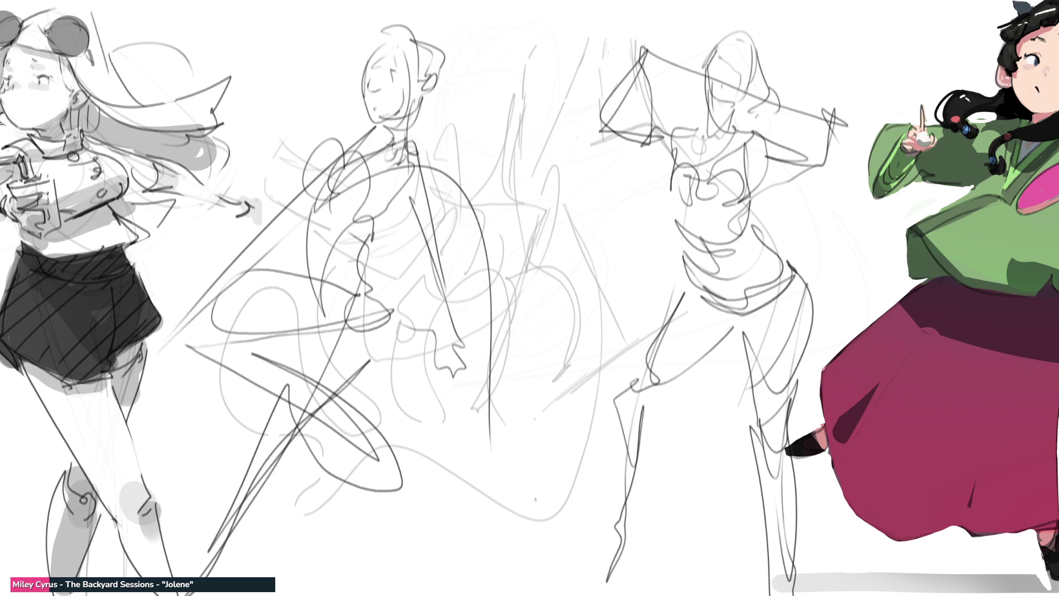
pyautogui.press('e')
pyautogui.moveTo(469, 331)
pyautogui.mouseDown()
pyautogui.moveTo(386, 83)
pyautogui.moveTo(248, 441)
pyautogui.mouseUp()
pyautogui.moveTo(718, 83); pyautogui.dragTo(745, 497)
pyautogui.moveTo(364, 437); pyautogui.dragTo(765, 351)
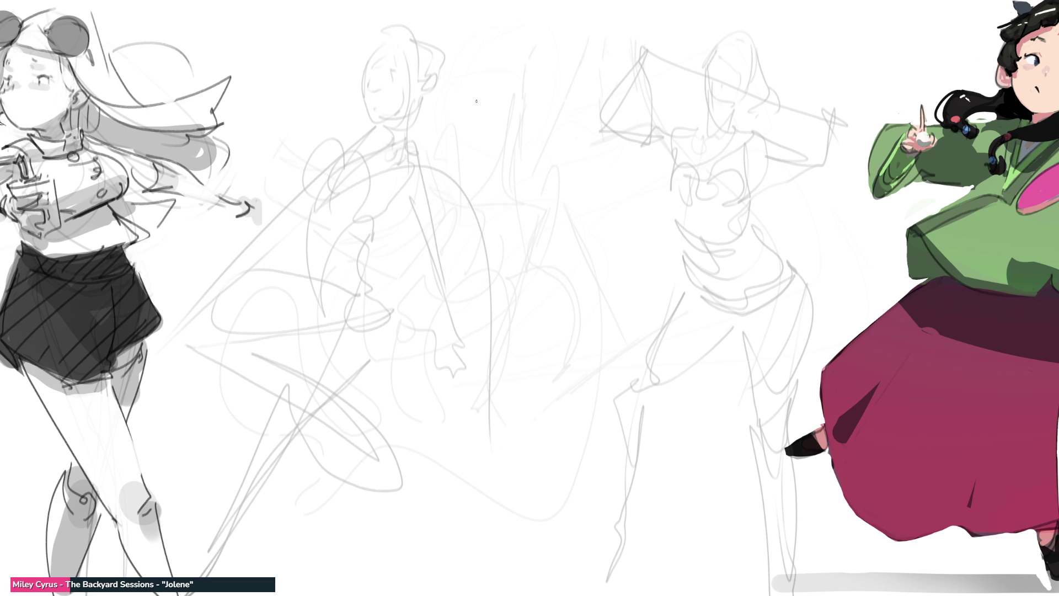
# Step: Outline the middle figure's head, jaw, ear, neck and shoulders
pyautogui.moveTo(505, 37)
pyautogui.mouseDown()
pyautogui.moveTo(479, 50)
pyautogui.moveTo(473, 104)
pyautogui.moveTo(532, 83)
pyautogui.moveTo(532, 106)
pyautogui.mouseUp()
pyautogui.moveTo(487, 112); pyautogui.dragTo(506, 117)
pyautogui.moveTo(480, 67)
pyautogui.mouseDown()
pyautogui.moveTo(455, 81)
pyautogui.moveTo(508, 70)
pyautogui.mouseUp()
pyautogui.moveTo(513, 30); pyautogui.dragTo(505, 45)
pyautogui.moveTo(518, 32); pyautogui.dragTo(523, 59)
pyautogui.moveTo(484, 113)
pyautogui.mouseDown()
pyautogui.moveTo(496, 148)
pyautogui.moveTo(485, 184)
pyautogui.mouseUp()
pyautogui.moveTo(495, 148)
pyautogui.mouseDown()
pyautogui.moveTo(495, 196)
pyautogui.moveTo(447, 159)
pyautogui.moveTo(542, 167)
pyautogui.moveTo(466, 197)
pyautogui.mouseUp()
pyautogui.moveTo(440, 197); pyautogui.dragTo(443, 178)
# Step: Sketch the left arm, body sides, lower torso, pelvis and right hip
pyautogui.moveTo(440, 263); pyautogui.dragTo(469, 310)
pyautogui.moveTo(474, 181)
pyautogui.mouseDown()
pyautogui.moveTo(489, 310)
pyautogui.moveTo(552, 256)
pyautogui.mouseUp()
pyautogui.moveTo(560, 175); pyautogui.dragTo(584, 266)
pyautogui.moveTo(521, 176)
pyautogui.mouseDown()
pyautogui.moveTo(499, 218)
pyautogui.moveTo(548, 221)
pyautogui.moveTo(511, 315)
pyautogui.moveTo(531, 200)
pyautogui.moveTo(557, 301)
pyautogui.mouseUp()
pyautogui.moveTo(556, 297)
pyautogui.mouseDown()
pyautogui.moveTo(494, 347)
pyautogui.moveTo(465, 309)
pyautogui.mouseUp()
pyautogui.moveTo(465, 311)
pyautogui.mouseDown()
pyautogui.moveTo(519, 419)
pyautogui.moveTo(556, 281)
pyautogui.mouseUp()
pyautogui.moveTo(556, 281)
pyautogui.mouseDown()
pyautogui.moveTo(599, 386)
pyautogui.moveTo(563, 486)
pyautogui.mouseUp()
# Step: Draw both legs extending down from the hips with the inner leg shaped
pyautogui.moveTo(476, 406); pyautogui.dragTo(524, 502)
pyautogui.moveTo(466, 317); pyautogui.dragTo(519, 593)
pyautogui.moveTo(531, 593); pyautogui.dragTo(534, 408)
pyautogui.moveTo(586, 311)
pyautogui.mouseDown()
pyautogui.moveTo(588, 406)
pyautogui.moveTo(549, 518)
pyautogui.mouseUp()
pyautogui.moveTo(531, 527); pyautogui.dragTo(578, 393)
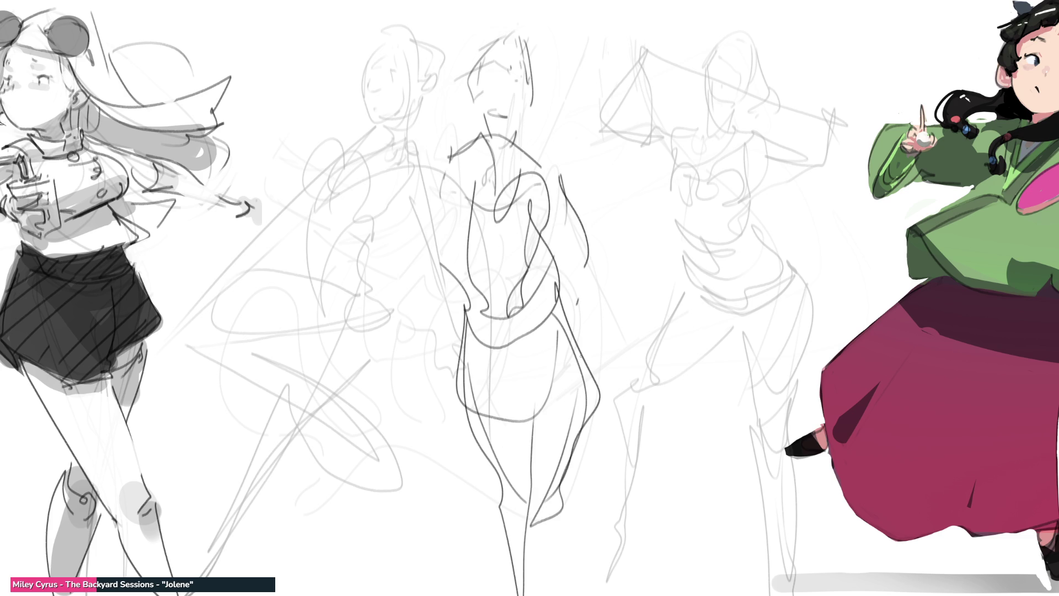
# Step: Refine the middle figure's head outline and arc a head over the right figure
pyautogui.moveTo(542, 51); pyautogui.dragTo(537, 141)
pyautogui.moveTo(533, 55); pyautogui.dragTo(528, 145)
pyautogui.moveTo(494, 58); pyautogui.dragTo(473, 124)
pyautogui.moveTo(501, 32)
pyautogui.mouseDown()
pyautogui.moveTo(468, 143)
pyautogui.moveTo(536, 185)
pyautogui.mouseUp()
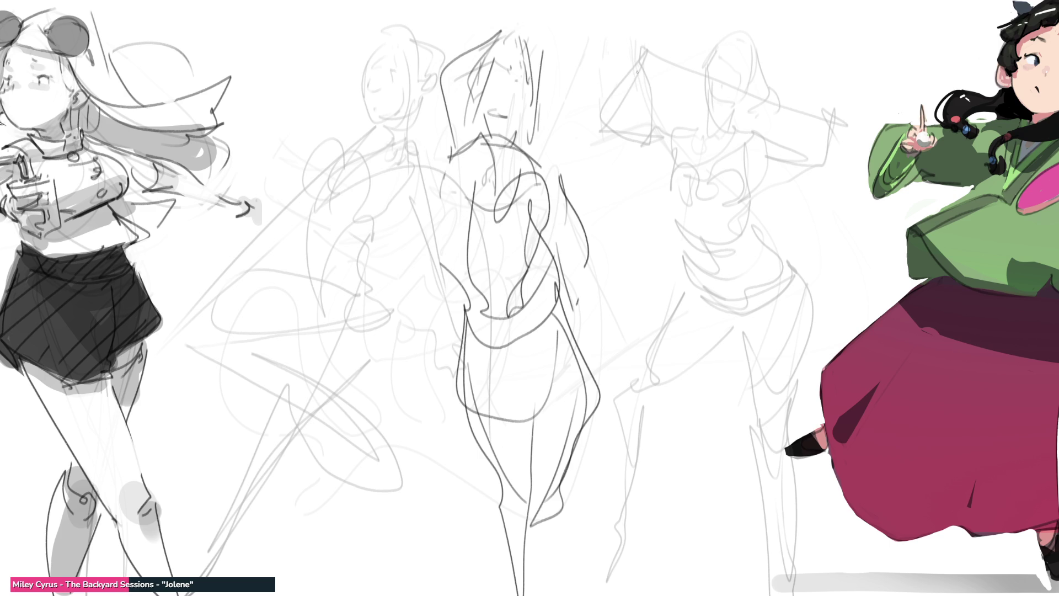
pyautogui.moveTo(653, 81)
pyautogui.mouseDown()
pyautogui.moveTo(639, 113)
pyautogui.moveTo(682, 72)
pyautogui.moveTo(706, 144)
pyautogui.moveTo(637, 130)
pyautogui.moveTo(687, 170)
pyautogui.mouseUp()
# Step: Sketch darker head and face contours over the faint figure right of centre
pyautogui.moveTo(643, 102)
pyautogui.mouseDown()
pyautogui.moveTo(679, 143)
pyautogui.moveTo(711, 135)
pyautogui.moveTo(698, 166)
pyautogui.mouseUp()
pyautogui.moveTo(666, 71)
pyautogui.mouseDown()
pyautogui.moveTo(715, 88)
pyautogui.moveTo(719, 125)
pyautogui.mouseUp()
pyautogui.moveTo(656, 51); pyautogui.dragTo(617, 193)
pyautogui.moveTo(730, 109); pyautogui.dragTo(686, 186)
pyautogui.moveTo(687, 183); pyautogui.dragTo(628, 219)
pyautogui.moveTo(633, 160)
pyautogui.mouseDown()
pyautogui.moveTo(596, 180)
pyautogui.moveTo(599, 212)
pyautogui.mouseUp()
pyautogui.moveTo(607, 151)
pyautogui.mouseDown()
pyautogui.moveTo(635, 236)
pyautogui.moveTo(709, 188)
pyautogui.mouseUp()
pyautogui.moveTo(728, 142)
pyautogui.mouseDown()
pyautogui.moveTo(696, 226)
pyautogui.moveTo(727, 182)
pyautogui.moveTo(712, 137)
pyautogui.moveTo(727, 284)
pyautogui.mouseUp()
# Step: Draw the figure's torso, body curves and legs, then fade the dark lines to light grey
pyautogui.moveTo(673, 168)
pyautogui.mouseDown()
pyautogui.moveTo(689, 291)
pyautogui.moveTo(711, 313)
pyautogui.mouseUp()
pyautogui.moveTo(784, 207); pyautogui.dragTo(711, 309)
pyautogui.moveTo(777, 210); pyautogui.dragTo(726, 287)
pyautogui.moveTo(742, 142)
pyautogui.mouseDown()
pyautogui.moveTo(779, 275)
pyautogui.moveTo(720, 339)
pyautogui.moveTo(747, 313)
pyautogui.moveTo(778, 345)
pyautogui.moveTo(729, 516)
pyautogui.mouseUp()
pyautogui.moveTo(715, 364); pyautogui.dragTo(717, 533)
pyautogui.moveTo(734, 480)
pyautogui.mouseDown()
pyautogui.moveTo(773, 281)
pyautogui.moveTo(733, 142)
pyautogui.moveTo(717, 287)
pyautogui.moveTo(673, 273)
pyautogui.mouseUp()
pyautogui.moveTo(665, 171); pyautogui.dragTo(684, 319)
pyautogui.moveTo(717, 190)
pyautogui.mouseDown()
pyautogui.moveTo(729, 138)
pyautogui.moveTo(678, 380)
pyautogui.mouseUp()
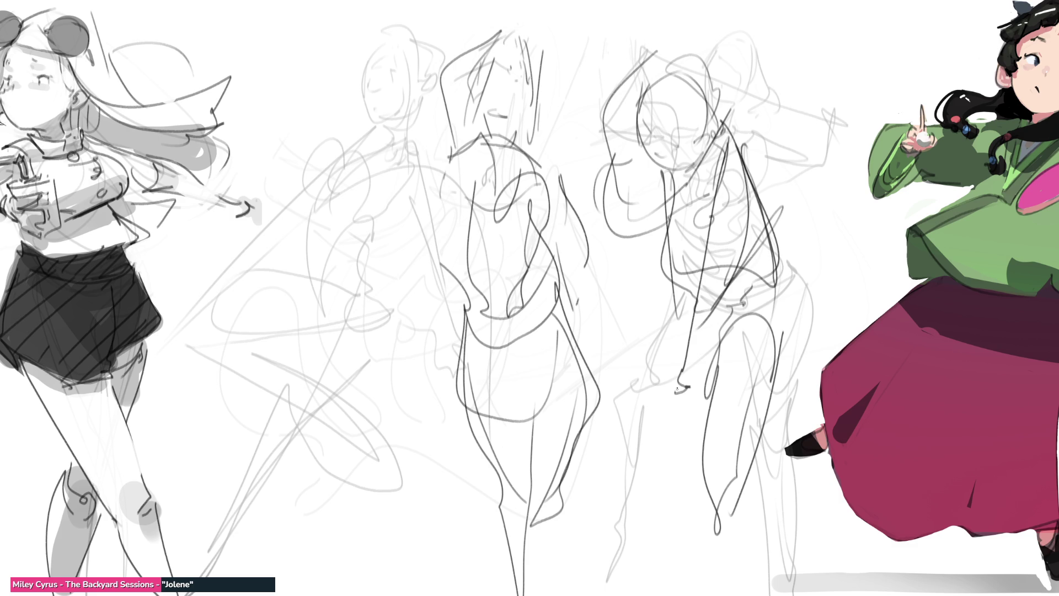
pyautogui.moveTo(662, 284)
pyautogui.mouseDown()
pyautogui.moveTo(593, 342)
pyautogui.moveTo(653, 347)
pyautogui.mouseUp()
pyautogui.moveTo(598, 325)
pyautogui.mouseDown()
pyautogui.moveTo(455, 426)
pyautogui.moveTo(408, 361)
pyautogui.moveTo(718, 586)
pyautogui.moveTo(767, 399)
pyautogui.moveTo(775, 251)
pyautogui.moveTo(678, 52)
pyautogui.moveTo(651, 110)
pyautogui.moveTo(644, 69)
pyautogui.moveTo(690, 160)
pyautogui.moveTo(654, 130)
pyautogui.moveTo(681, 139)
pyautogui.moveTo(713, 119)
pyautogui.moveTo(662, 47)
pyautogui.moveTo(699, 100)
pyautogui.moveTo(635, 55)
pyautogui.moveTo(642, 220)
pyautogui.mouseUp()
pyautogui.moveTo(725, 85)
pyautogui.mouseDown()
pyautogui.moveTo(737, 140)
pyautogui.moveTo(698, 201)
pyautogui.mouseUp()
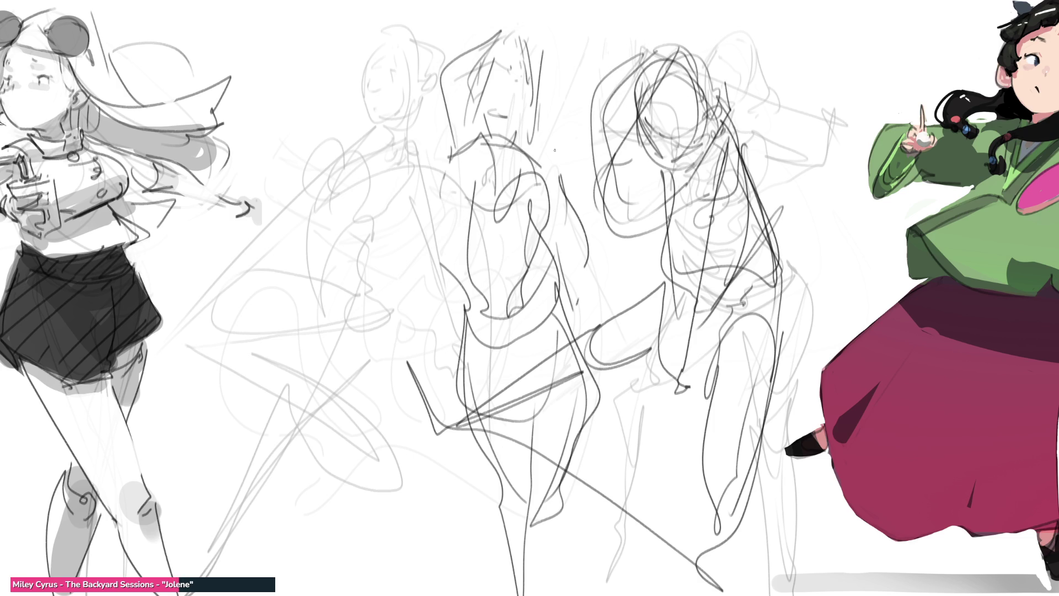
pyautogui.moveTo(442, 55)
pyautogui.mouseDown()
pyautogui.moveTo(662, 497)
pyautogui.moveTo(800, 111)
pyautogui.moveTo(772, 441)
pyautogui.mouseUp()
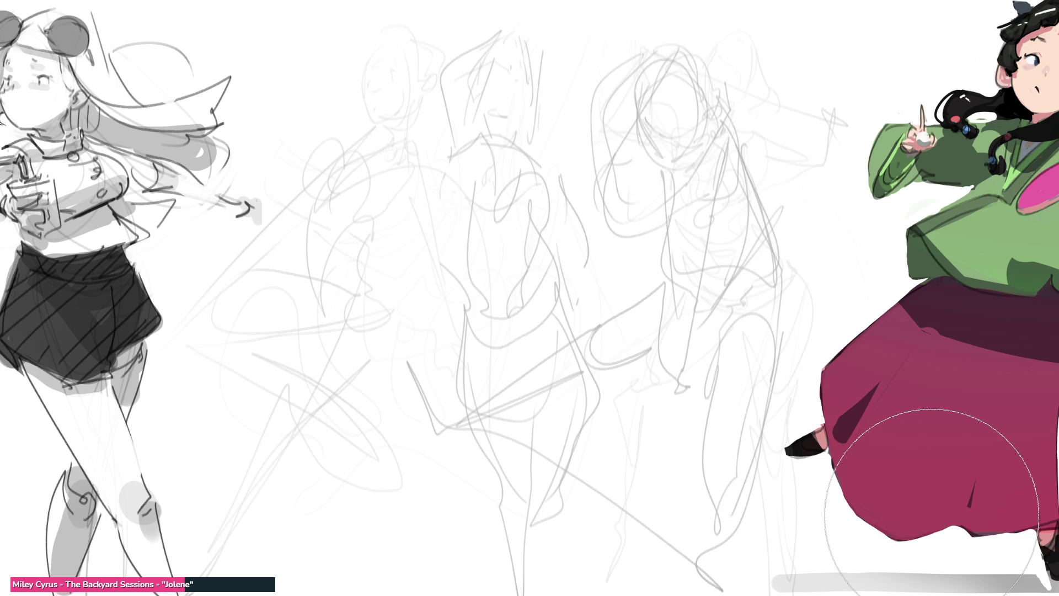
# Step: With a smaller brush, draw the kicking figure's face, head, hair, chin and neck
pyautogui.press('b')
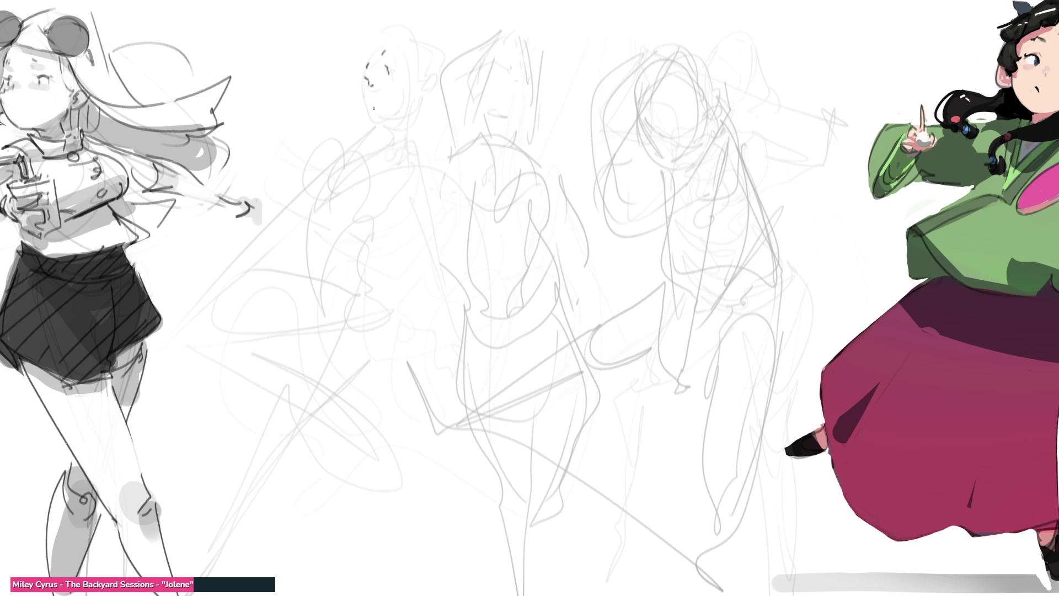
pyautogui.moveTo(363, 88)
pyautogui.mouseDown()
pyautogui.moveTo(373, 121)
pyautogui.moveTo(399, 129)
pyautogui.mouseUp()
pyautogui.moveTo(391, 23)
pyautogui.mouseDown()
pyautogui.moveTo(407, 84)
pyautogui.moveTo(422, 73)
pyautogui.mouseUp()
pyautogui.moveTo(413, 84)
pyautogui.mouseDown()
pyautogui.moveTo(409, 100)
pyautogui.moveTo(426, 87)
pyautogui.mouseUp()
pyautogui.moveTo(403, 34)
pyautogui.mouseDown()
pyautogui.moveTo(425, 38)
pyautogui.moveTo(450, 89)
pyautogui.mouseUp()
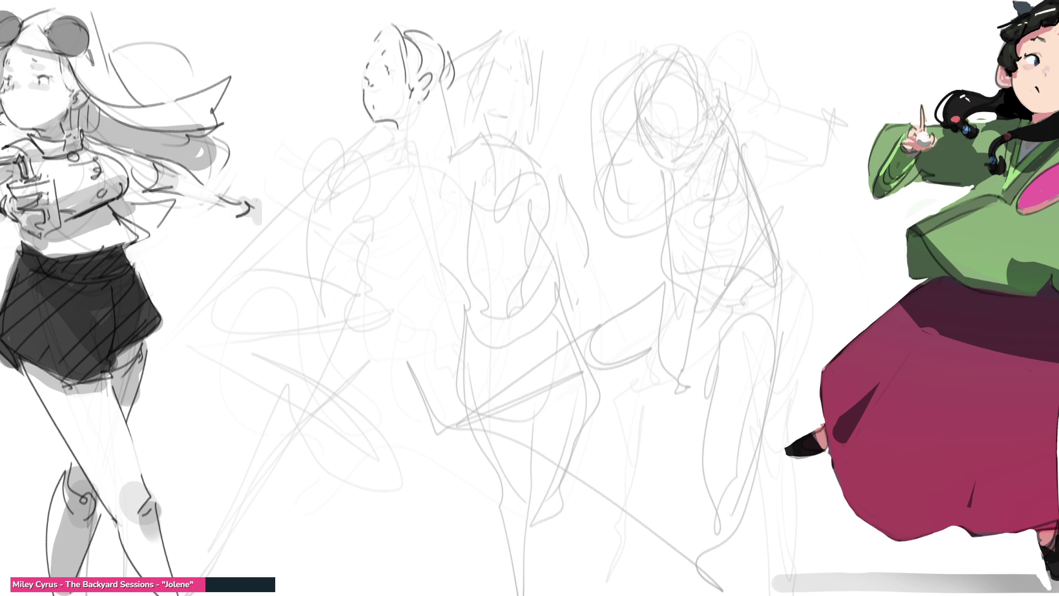
pyautogui.moveTo(395, 123)
pyautogui.mouseDown()
pyautogui.moveTo(377, 142)
pyautogui.moveTo(402, 139)
pyautogui.mouseUp()
pyautogui.moveTo(409, 125); pyautogui.dragTo(409, 142)
# Step: Draw the figure's shoulders, back line and arm curving left and down
pyautogui.moveTo(409, 134)
pyautogui.mouseDown()
pyautogui.moveTo(428, 197)
pyautogui.moveTo(407, 218)
pyautogui.moveTo(418, 262)
pyautogui.mouseUp()
pyautogui.moveTo(428, 169)
pyautogui.mouseDown()
pyautogui.moveTo(416, 276)
pyautogui.moveTo(449, 354)
pyautogui.mouseUp()
pyautogui.moveTo(417, 274); pyautogui.dragTo(473, 402)
pyautogui.moveTo(395, 175); pyautogui.dragTo(320, 182)
pyautogui.moveTo(358, 141); pyautogui.dragTo(323, 158)
pyautogui.moveTo(314, 159); pyautogui.dragTo(303, 201)
pyautogui.moveTo(371, 136)
pyautogui.mouseDown()
pyautogui.moveTo(334, 157)
pyautogui.moveTo(353, 150)
pyautogui.mouseUp()
# Step: Add hair strands and curls plus the chest and torso curves
pyautogui.moveTo(385, 147); pyautogui.dragTo(370, 164)
pyautogui.moveTo(310, 203); pyautogui.dragTo(298, 221)
pyautogui.moveTo(366, 161); pyautogui.dragTo(357, 189)
pyautogui.moveTo(362, 190)
pyautogui.mouseDown()
pyautogui.moveTo(391, 210)
pyautogui.moveTo(365, 256)
pyautogui.mouseUp()
pyautogui.moveTo(304, 216); pyautogui.dragTo(321, 296)
pyautogui.moveTo(358, 242); pyautogui.dragTo(321, 297)
# Step: Draw the hip, raised bent leg loop, shin, foot and standing leg, refining the arm
pyautogui.moveTo(371, 242)
pyautogui.mouseDown()
pyautogui.moveTo(344, 257)
pyautogui.moveTo(400, 355)
pyautogui.mouseUp()
pyautogui.moveTo(379, 288)
pyautogui.mouseDown()
pyautogui.moveTo(387, 392)
pyautogui.moveTo(330, 305)
pyautogui.moveTo(334, 291)
pyautogui.moveTo(217, 298)
pyautogui.moveTo(341, 403)
pyautogui.mouseUp()
pyautogui.moveTo(206, 292); pyautogui.dragTo(359, 484)
pyautogui.moveTo(325, 402)
pyautogui.mouseDown()
pyautogui.moveTo(386, 523)
pyautogui.moveTo(264, 415)
pyautogui.moveTo(230, 462)
pyautogui.moveTo(203, 580)
pyautogui.mouseUp()
pyautogui.moveTo(204, 582); pyautogui.dragTo(295, 433)
pyautogui.moveTo(291, 279); pyautogui.dragTo(300, 256)
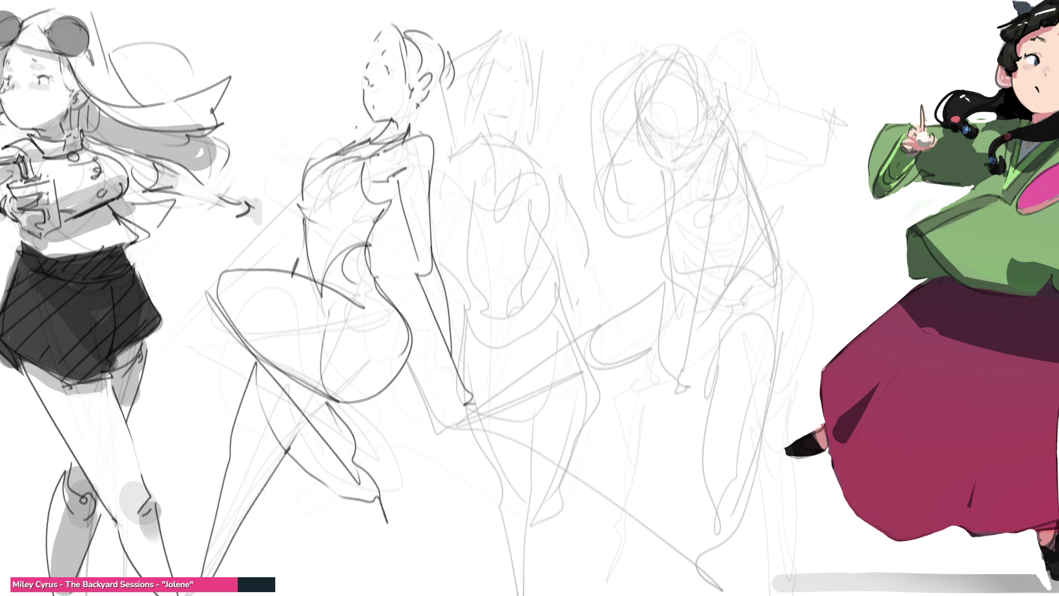
pyautogui.moveTo(373, 106)
pyautogui.mouseDown()
pyautogui.moveTo(351, 139)
pyautogui.moveTo(283, 191)
pyautogui.mouseUp()
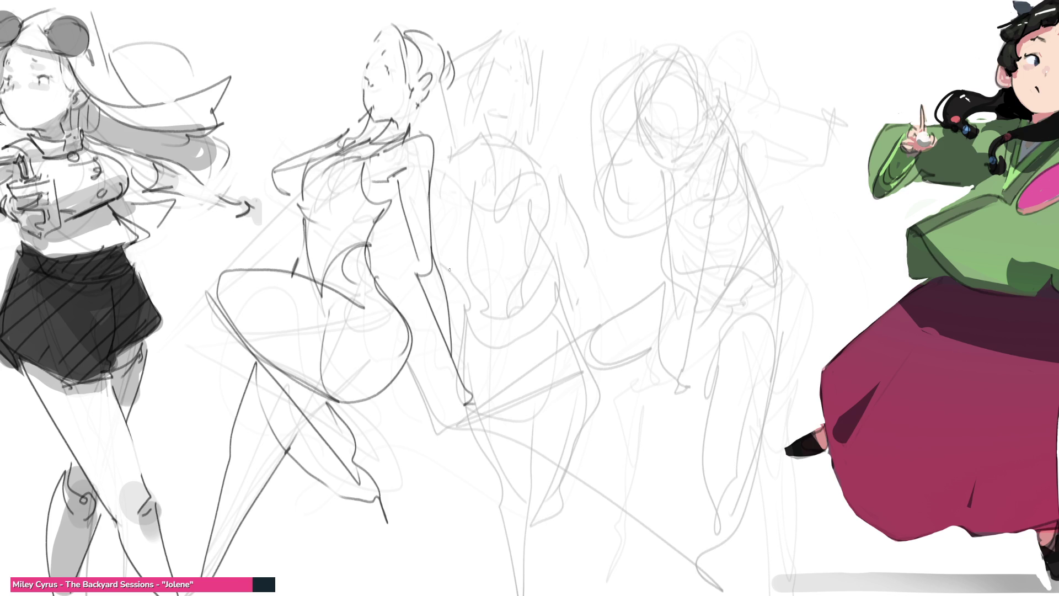
# Step: Draw the standing woman's eyes, neck, shoulders and chest with the underbust line
pyautogui.moveTo(463, 378); pyautogui.dragTo(466, 397)
pyautogui.moveTo(504, 63)
pyautogui.mouseDown()
pyautogui.moveTo(526, 83)
pyautogui.moveTo(523, 118)
pyautogui.moveTo(503, 132)
pyautogui.moveTo(533, 139)
pyautogui.moveTo(549, 182)
pyautogui.mouseUp()
pyautogui.moveTo(539, 136)
pyautogui.mouseDown()
pyautogui.moveTo(567, 212)
pyautogui.moveTo(558, 236)
pyautogui.mouseUp()
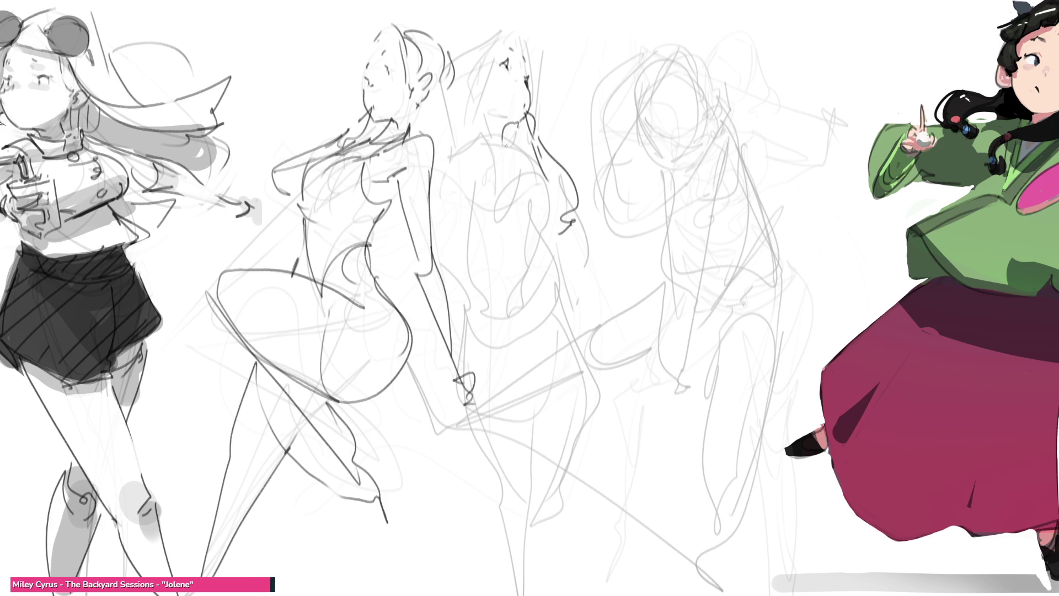
pyautogui.moveTo(481, 134)
pyautogui.mouseDown()
pyautogui.moveTo(516, 144)
pyautogui.moveTo(507, 176)
pyautogui.moveTo(533, 193)
pyautogui.moveTo(500, 234)
pyautogui.mouseUp()
pyautogui.moveTo(539, 173)
pyautogui.mouseDown()
pyautogui.moveTo(558, 197)
pyautogui.moveTo(549, 230)
pyautogui.mouseUp()
pyautogui.moveTo(548, 231); pyautogui.dragTo(489, 243)
# Step: Draw her torso, waist and hip curves, both legs and feet down to the bottom edge
pyautogui.moveTo(544, 235); pyautogui.dragTo(530, 357)
pyautogui.moveTo(492, 243)
pyautogui.mouseDown()
pyautogui.moveTo(493, 314)
pyautogui.moveTo(529, 376)
pyautogui.mouseUp()
pyautogui.moveTo(558, 284)
pyautogui.mouseDown()
pyautogui.moveTo(562, 493)
pyautogui.moveTo(554, 515)
pyautogui.mouseUp()
pyautogui.moveTo(468, 312)
pyautogui.mouseDown()
pyautogui.moveTo(500, 531)
pyautogui.moveTo(550, 503)
pyautogui.moveTo(543, 539)
pyautogui.mouseUp()
pyautogui.moveTo(537, 502); pyautogui.dragTo(491, 562)
pyautogui.moveTo(484, 496); pyautogui.dragTo(486, 595)
pyautogui.moveTo(581, 482); pyautogui.dragTo(543, 553)
# Step: Add shoulder, arm, back contour and diagonal torso lines
pyautogui.moveTo(472, 139)
pyautogui.mouseDown()
pyautogui.moveTo(445, 165)
pyautogui.moveTo(492, 180)
pyautogui.mouseUp()
pyautogui.moveTo(488, 169); pyautogui.dragTo(438, 236)
pyautogui.moveTo(461, 150)
pyautogui.mouseDown()
pyautogui.moveTo(408, 219)
pyautogui.moveTo(474, 271)
pyautogui.mouseUp()
pyautogui.moveTo(408, 234)
pyautogui.mouseDown()
pyautogui.moveTo(507, 304)
pyautogui.moveTo(496, 313)
pyautogui.mouseUp()
pyautogui.moveTo(464, 213); pyautogui.dragTo(489, 262)
pyautogui.moveTo(496, 180); pyautogui.dragTo(468, 223)
pyautogui.moveTo(492, 149); pyautogui.dragTo(468, 126)
# Step: Outline the head and long hair falling to the shoulder
pyautogui.moveTo(500, 48)
pyautogui.mouseDown()
pyautogui.moveTo(496, 65)
pyautogui.moveTo(495, 53)
pyautogui.mouseUp()
pyautogui.moveTo(496, 32)
pyautogui.mouseDown()
pyautogui.moveTo(472, 135)
pyautogui.moveTo(449, 93)
pyautogui.moveTo(454, 150)
pyautogui.moveTo(443, 55)
pyautogui.mouseUp()
pyautogui.moveTo(441, 59)
pyautogui.mouseDown()
pyautogui.moveTo(508, 28)
pyautogui.moveTo(534, 76)
pyautogui.mouseUp()
pyautogui.moveTo(525, 24); pyautogui.dragTo(564, 162)
pyautogui.moveTo(514, 69); pyautogui.dragTo(508, 84)
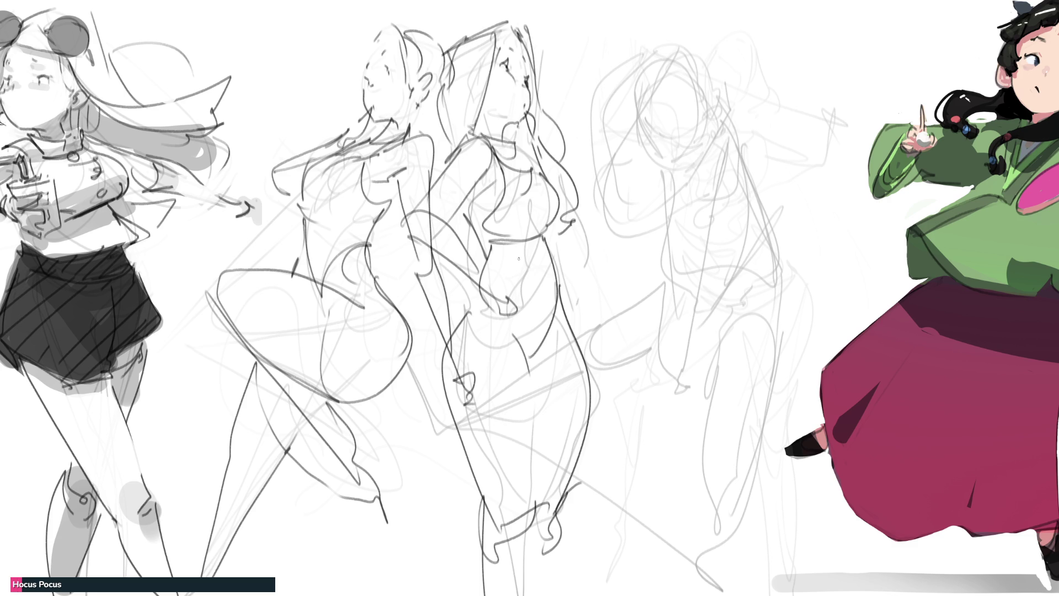
# Step: Draw the bending woman's head, ear, hair sweeps, jaw and chin over the right-middle sketch
pyautogui.moveTo(676, 93); pyautogui.dragTo(624, 151)
pyautogui.moveTo(673, 97); pyautogui.dragTo(697, 141)
pyautogui.moveTo(711, 102)
pyautogui.mouseDown()
pyautogui.moveTo(706, 120)
pyautogui.moveTo(650, 134)
pyautogui.moveTo(675, 161)
pyautogui.moveTo(708, 127)
pyautogui.mouseUp()
pyautogui.moveTo(691, 67)
pyautogui.mouseDown()
pyautogui.moveTo(683, 85)
pyautogui.moveTo(651, 55)
pyautogui.moveTo(595, 161)
pyautogui.mouseUp()
pyautogui.moveTo(603, 116); pyautogui.dragTo(598, 177)
pyautogui.moveTo(702, 61)
pyautogui.mouseDown()
pyautogui.moveTo(728, 120)
pyautogui.moveTo(700, 174)
pyautogui.mouseUp()
pyautogui.moveTo(727, 109)
pyautogui.mouseDown()
pyautogui.moveTo(703, 166)
pyautogui.moveTo(683, 164)
pyautogui.moveTo(691, 193)
pyautogui.mouseUp()
# Step: Draw the shoulder, both arms reaching down, the hands and a bow at the hands
pyautogui.moveTo(714, 159)
pyautogui.mouseDown()
pyautogui.moveTo(746, 216)
pyautogui.moveTo(708, 220)
pyautogui.moveTo(706, 241)
pyautogui.mouseUp()
pyautogui.moveTo(746, 197); pyautogui.dragTo(708, 297)
pyautogui.moveTo(706, 240); pyautogui.dragTo(678, 387)
pyautogui.moveTo(719, 278); pyautogui.dragTo(666, 428)
pyautogui.moveTo(680, 393); pyautogui.dragTo(683, 418)
pyautogui.moveTo(664, 370)
pyautogui.mouseDown()
pyautogui.moveTo(667, 395)
pyautogui.moveTo(656, 358)
pyautogui.moveTo(656, 173)
pyautogui.mouseUp()
pyautogui.moveTo(657, 187)
pyautogui.mouseDown()
pyautogui.moveTo(682, 168)
pyautogui.moveTo(707, 204)
pyautogui.moveTo(676, 204)
pyautogui.moveTo(668, 262)
pyautogui.mouseUp()
# Step: Shape the chest, torso, waist and hip curve
pyautogui.moveTo(686, 221)
pyautogui.mouseDown()
pyautogui.moveTo(696, 257)
pyautogui.moveTo(723, 255)
pyautogui.mouseUp()
pyautogui.moveTo(731, 220)
pyautogui.mouseDown()
pyautogui.moveTo(741, 252)
pyautogui.moveTo(754, 254)
pyautogui.mouseUp()
pyautogui.moveTo(744, 185); pyautogui.dragTo(764, 251)
pyautogui.moveTo(736, 253); pyautogui.dragTo(761, 264)
pyautogui.moveTo(766, 226); pyautogui.dragTo(767, 235)
pyautogui.moveTo(767, 234)
pyautogui.mouseDown()
pyautogui.moveTo(790, 295)
pyautogui.moveTo(775, 326)
pyautogui.mouseUp()
pyautogui.moveTo(706, 309); pyautogui.dragTo(725, 323)
# Step: Draw the thighs, knee, lower legs and a small foot
pyautogui.moveTo(763, 286); pyautogui.dragTo(724, 321)
pyautogui.moveTo(752, 294)
pyautogui.mouseDown()
pyautogui.moveTo(723, 333)
pyautogui.moveTo(736, 420)
pyautogui.mouseUp()
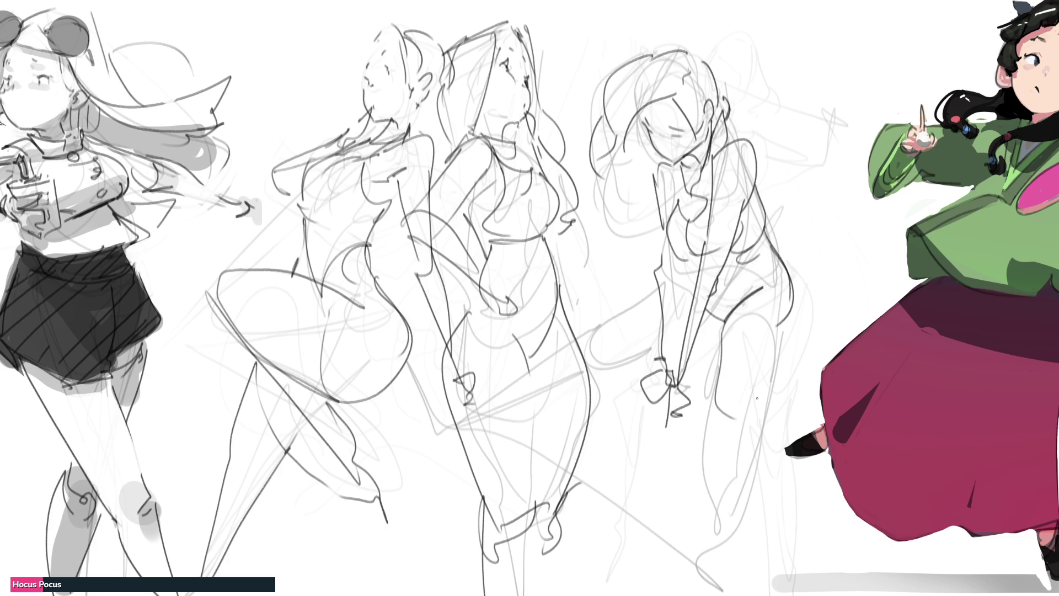
pyautogui.moveTo(797, 300); pyautogui.dragTo(756, 437)
pyautogui.moveTo(715, 407); pyautogui.dragTo(722, 583)
pyautogui.moveTo(758, 424); pyautogui.dragTo(734, 580)
pyautogui.moveTo(729, 584); pyautogui.dragTo(738, 583)
# Step: Add the other arm and a long stick held diagonally down-left
pyautogui.moveTo(580, 340)
pyautogui.mouseDown()
pyautogui.moveTo(588, 329)
pyautogui.moveTo(587, 355)
pyautogui.moveTo(654, 282)
pyautogui.mouseUp()
pyautogui.moveTo(598, 372); pyautogui.dragTo(651, 359)
pyautogui.moveTo(573, 339); pyautogui.dragTo(458, 411)
pyautogui.moveTo(543, 386); pyautogui.dragTo(458, 420)
pyautogui.moveTo(588, 356); pyautogui.dragTo(541, 387)
pyautogui.moveTo(548, 380); pyautogui.dragTo(468, 406)
pyautogui.moveTo(448, 401); pyautogui.dragTo(473, 413)
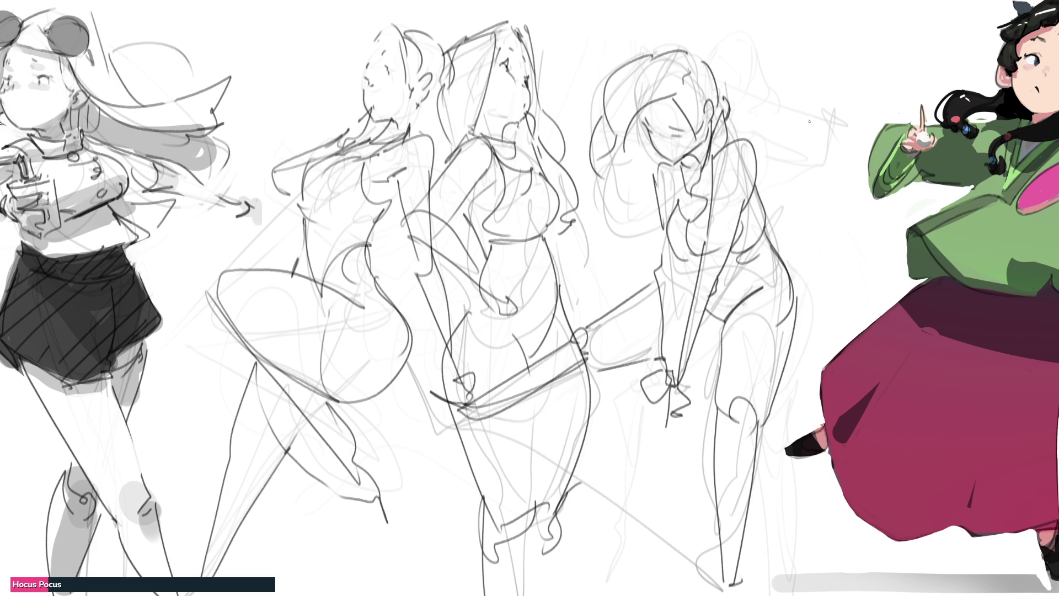
pyautogui.moveTo(687, 350); pyautogui.dragTo(724, 333)
# Step: Add hair arcs at the top, left side and right of the head
pyautogui.moveTo(613, 70)
pyautogui.mouseDown()
pyautogui.moveTo(670, 32)
pyautogui.moveTo(716, 113)
pyautogui.mouseUp()
pyautogui.moveTo(593, 159)
pyautogui.mouseDown()
pyautogui.moveTo(598, 182)
pyautogui.moveTo(644, 220)
pyautogui.mouseUp()
pyautogui.moveTo(714, 42); pyautogui.dragTo(734, 91)
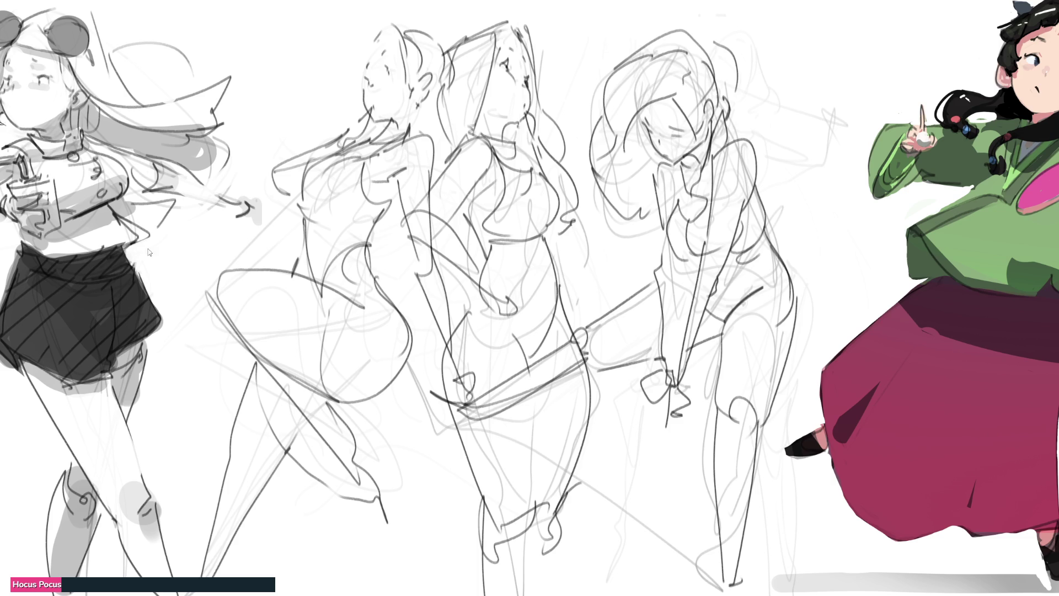
# Step: Flip the middle sketches horizontally, skew the top edge right, and fade them to pale grey
pyautogui.press('h')
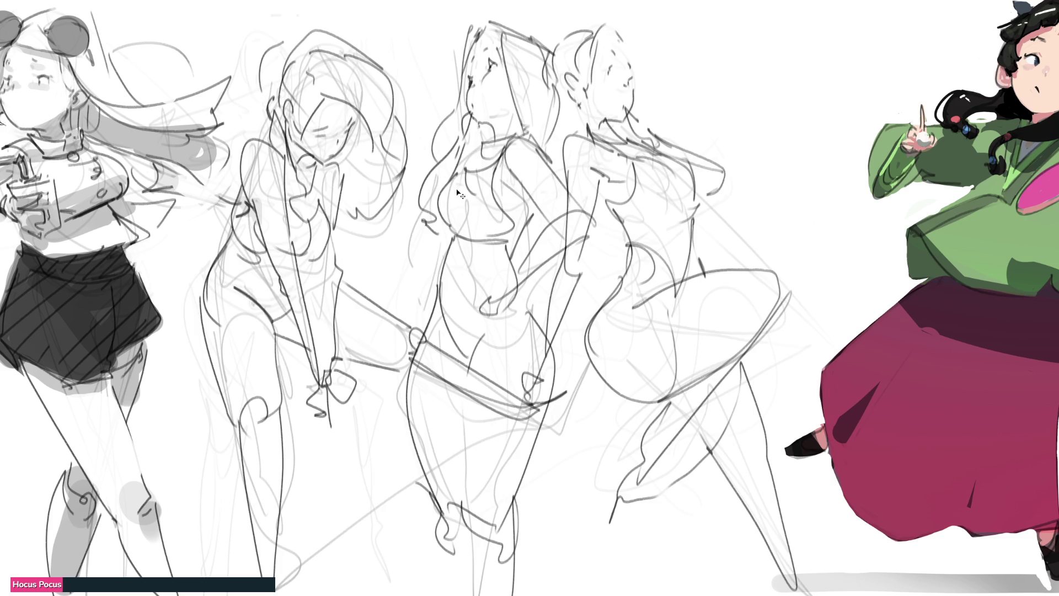
pyautogui.hotkey('ctrl', 't')
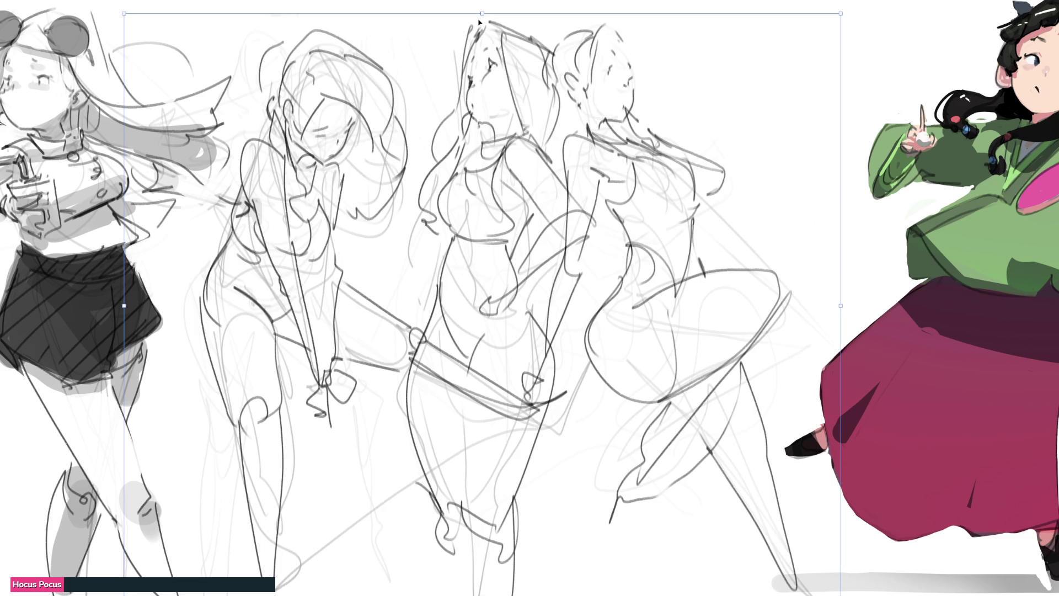
pyautogui.moveTo(481, 22); pyautogui.dragTo(488, 23)
pyautogui.moveTo(853, 19)
pyautogui.mouseDown()
pyautogui.moveTo(932, 16)
pyautogui.moveTo(880, 16)
pyautogui.mouseUp()
pyautogui.press('Return')
pyautogui.moveTo(547, 258)
pyautogui.mouseDown()
pyautogui.moveTo(331, 331)
pyautogui.moveTo(551, 387)
pyautogui.moveTo(666, 485)
pyautogui.moveTo(871, 483)
pyautogui.mouseUp()
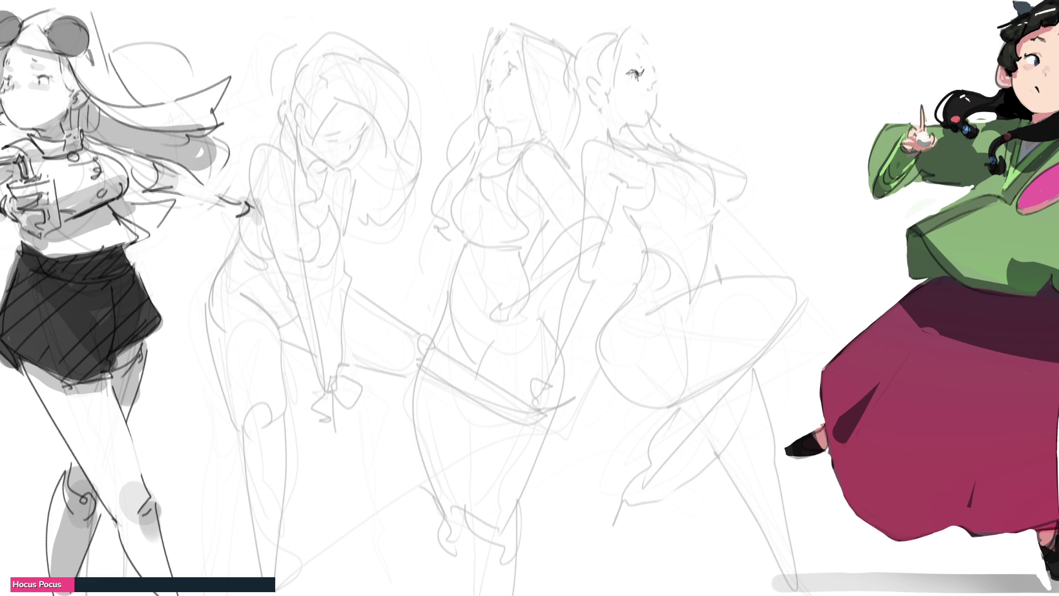
# Step: Trace the right figure's face profile in dark lines: eye, forehead, nose, lips, chin and neck
pyautogui.moveTo(629, 70); pyautogui.dragTo(640, 71)
pyautogui.moveTo(649, 62)
pyautogui.mouseDown()
pyautogui.moveTo(649, 76)
pyautogui.moveTo(640, 58)
pyautogui.mouseUp()
pyautogui.moveTo(645, 55)
pyautogui.mouseDown()
pyautogui.moveTo(647, 94)
pyautogui.moveTo(651, 86)
pyautogui.mouseUp()
pyautogui.moveTo(651, 89)
pyautogui.mouseDown()
pyautogui.moveTo(653, 128)
pyautogui.moveTo(649, 104)
pyautogui.mouseUp()
pyautogui.moveTo(653, 113); pyautogui.dragTo(646, 128)
pyautogui.moveTo(639, 120); pyautogui.dragTo(634, 140)
pyautogui.moveTo(598, 108)
pyautogui.mouseDown()
pyautogui.moveTo(610, 134)
pyautogui.moveTo(635, 128)
pyautogui.moveTo(619, 151)
pyautogui.moveTo(628, 227)
pyautogui.mouseUp()
# Step: Draw a peaked hat with brim and short marks on the head, plus an ear
pyautogui.moveTo(604, 73); pyautogui.dragTo(665, 49)
pyautogui.moveTo(647, 23)
pyautogui.mouseDown()
pyautogui.moveTo(660, 48)
pyautogui.moveTo(681, 40)
pyautogui.mouseUp()
pyautogui.moveTo(679, 37); pyautogui.dragTo(680, 70)
pyautogui.moveTo(647, 18); pyautogui.dragTo(606, 69)
pyautogui.moveTo(637, 19); pyautogui.dragTo(667, 40)
pyautogui.moveTo(606, 44)
pyautogui.mouseDown()
pyautogui.moveTo(586, 96)
pyautogui.moveTo(634, 67)
pyautogui.moveTo(666, 91)
pyautogui.mouseUp()
pyautogui.moveTo(668, 86); pyautogui.dragTo(649, 94)
pyautogui.moveTo(602, 28); pyautogui.dragTo(591, 46)
pyautogui.moveTo(590, 34)
pyautogui.mouseDown()
pyautogui.moveTo(563, 49)
pyautogui.moveTo(568, 98)
pyautogui.mouseUp()
# Step: Add the collar lines and reshape the chin and jaw
pyautogui.moveTo(591, 127); pyautogui.dragTo(570, 133)
pyautogui.moveTo(591, 132); pyautogui.dragTo(560, 140)
pyautogui.moveTo(650, 111)
pyautogui.mouseDown()
pyautogui.moveTo(652, 138)
pyautogui.moveTo(665, 145)
pyautogui.mouseUp()
pyautogui.moveTo(664, 142)
pyautogui.mouseDown()
pyautogui.moveTo(747, 200)
pyautogui.moveTo(723, 171)
pyautogui.moveTo(727, 193)
pyautogui.moveTo(632, 232)
pyautogui.mouseUp()
# Step: Draw the darker torso with the under-chest curve, a bow below the chest and hip contours
pyautogui.moveTo(715, 190); pyautogui.dragTo(623, 236)
pyautogui.moveTo(669, 211)
pyautogui.mouseDown()
pyautogui.moveTo(733, 174)
pyautogui.moveTo(730, 208)
pyautogui.moveTo(680, 221)
pyautogui.moveTo(720, 213)
pyautogui.mouseUp()
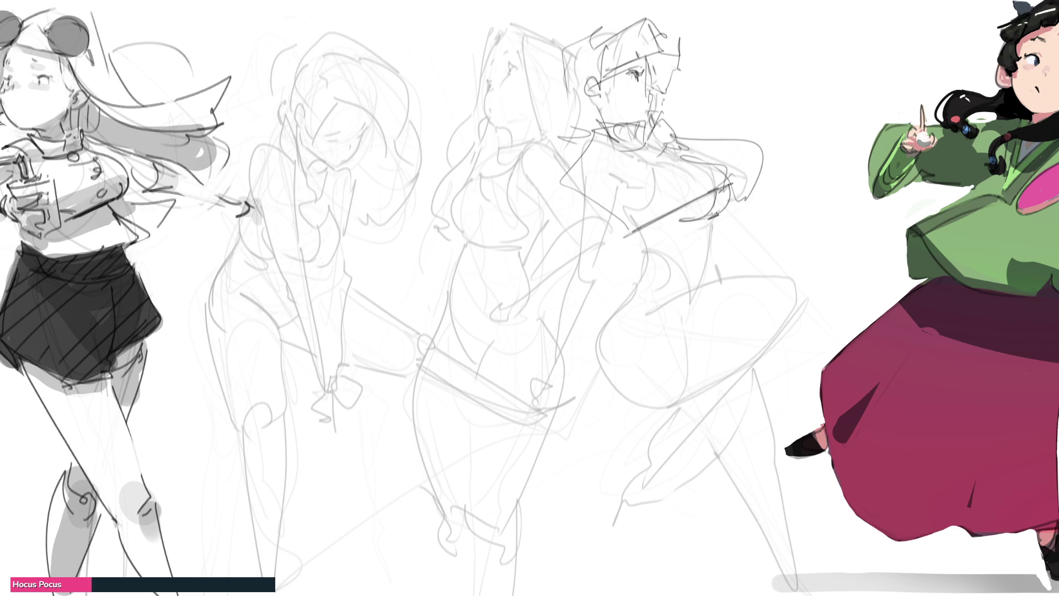
pyautogui.moveTo(620, 223); pyautogui.dragTo(647, 253)
pyautogui.moveTo(646, 258); pyautogui.dragTo(716, 217)
pyautogui.moveTo(713, 221)
pyautogui.mouseDown()
pyautogui.moveTo(715, 248)
pyautogui.moveTo(648, 258)
pyautogui.mouseUp()
pyautogui.moveTo(649, 251); pyautogui.dragTo(622, 295)
pyautogui.moveTo(651, 255); pyautogui.dragTo(683, 292)
pyautogui.moveTo(715, 235)
pyautogui.mouseDown()
pyautogui.moveTo(705, 282)
pyautogui.moveTo(706, 270)
pyautogui.mouseUp()
pyautogui.moveTo(706, 276); pyautogui.dragTo(716, 259)
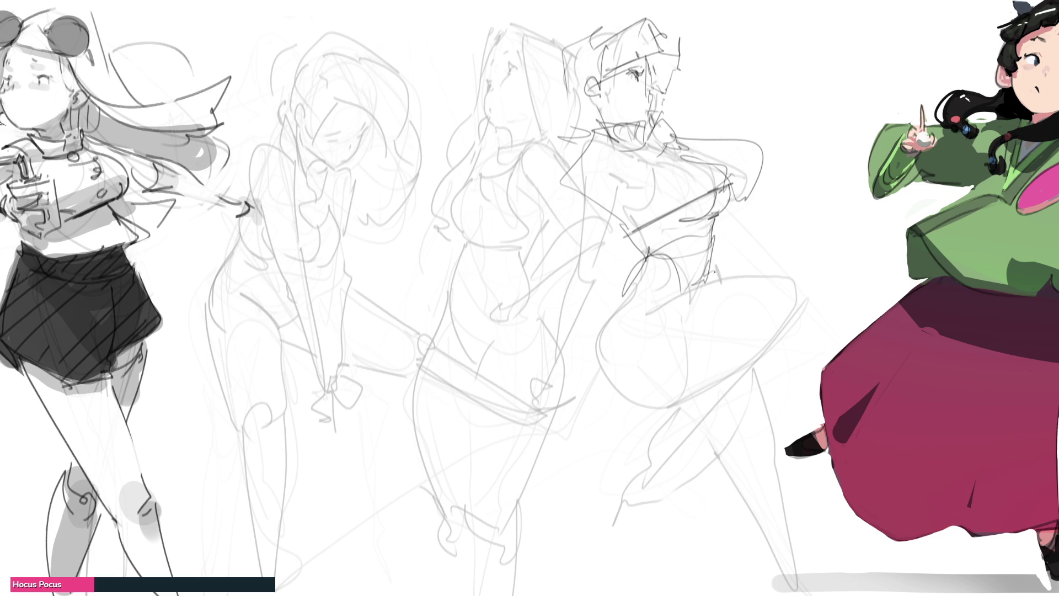
pyautogui.moveTo(648, 255); pyautogui.dragTo(624, 297)
pyautogui.moveTo(648, 259)
pyautogui.mouseDown()
pyautogui.moveTo(608, 319)
pyautogui.moveTo(682, 286)
pyautogui.mouseUp()
# Step: Draw the kicking thigh with a ruffled edge and hatching lines across it
pyautogui.moveTo(631, 315)
pyautogui.mouseDown()
pyautogui.moveTo(668, 294)
pyautogui.moveTo(612, 349)
pyautogui.moveTo(659, 410)
pyautogui.moveTo(752, 359)
pyautogui.mouseUp()
pyautogui.moveTo(689, 306)
pyautogui.mouseDown()
pyautogui.moveTo(763, 284)
pyautogui.moveTo(790, 342)
pyautogui.moveTo(778, 368)
pyautogui.moveTo(700, 419)
pyautogui.moveTo(796, 385)
pyautogui.mouseUp()
pyautogui.moveTo(811, 318)
pyautogui.mouseDown()
pyautogui.moveTo(844, 282)
pyautogui.moveTo(789, 355)
pyautogui.moveTo(808, 277)
pyautogui.moveTo(821, 354)
pyautogui.mouseUp()
pyautogui.moveTo(791, 270)
pyautogui.mouseDown()
pyautogui.moveTo(704, 281)
pyautogui.moveTo(842, 280)
pyautogui.mouseUp()
pyautogui.moveTo(794, 283)
pyautogui.mouseDown()
pyautogui.moveTo(822, 344)
pyautogui.moveTo(746, 364)
pyautogui.mouseUp()
# Step: Add a looped hip and thigh shape, a hand and a sweeping hair curve on the middle sketch
pyautogui.moveTo(589, 130); pyautogui.dragTo(563, 275)
pyautogui.moveTo(620, 180)
pyautogui.mouseDown()
pyautogui.moveTo(590, 270)
pyautogui.moveTo(524, 276)
pyautogui.moveTo(574, 366)
pyautogui.mouseUp()
pyautogui.moveTo(612, 264)
pyautogui.mouseDown()
pyautogui.moveTo(585, 347)
pyautogui.moveTo(611, 191)
pyautogui.moveTo(584, 336)
pyautogui.mouseUp()
pyautogui.moveTo(583, 337)
pyautogui.mouseDown()
pyautogui.moveTo(537, 320)
pyautogui.moveTo(533, 346)
pyautogui.mouseUp()
pyautogui.moveTo(475, 330)
pyautogui.mouseDown()
pyautogui.moveTo(533, 348)
pyautogui.moveTo(522, 380)
pyautogui.moveTo(543, 364)
pyautogui.moveTo(510, 343)
pyautogui.moveTo(602, 292)
pyautogui.mouseUp()
pyautogui.moveTo(593, 42); pyautogui.dragTo(480, 105)
pyautogui.moveTo(480, 105); pyautogui.dragTo(557, 171)
pyautogui.moveTo(562, 174); pyautogui.dragTo(543, 216)
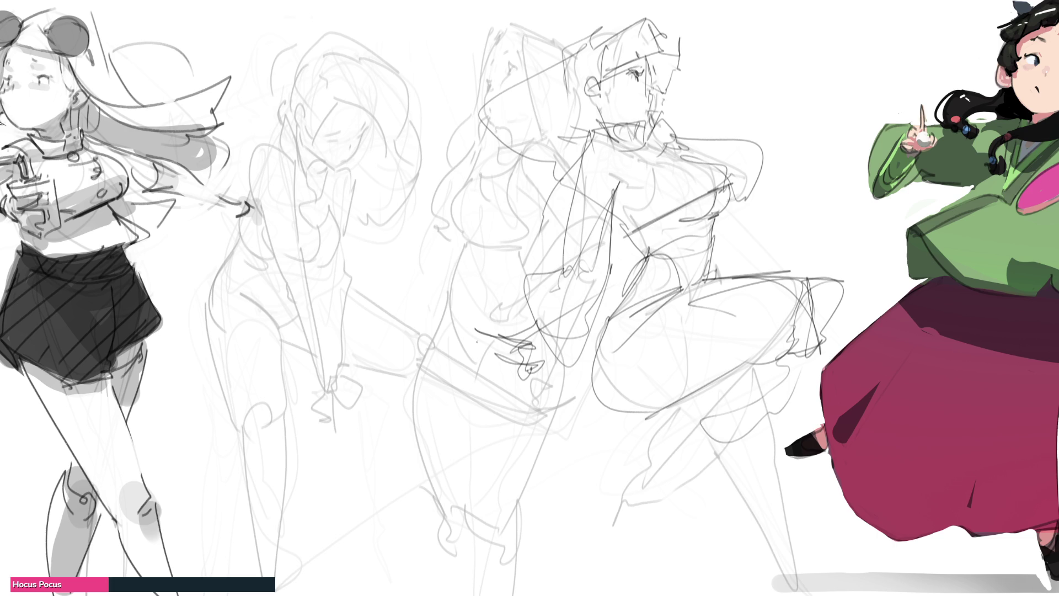
# Step: Sketch the left gesture figure's face, jaw and long torso lines
pyautogui.moveTo(290, 83)
pyautogui.mouseDown()
pyautogui.moveTo(286, 127)
pyautogui.moveTo(314, 169)
pyautogui.moveTo(326, 37)
pyautogui.moveTo(391, 96)
pyautogui.moveTo(398, 132)
pyautogui.mouseUp()
pyautogui.moveTo(395, 125)
pyautogui.mouseDown()
pyautogui.moveTo(319, 179)
pyautogui.moveTo(359, 109)
pyautogui.moveTo(378, 157)
pyautogui.mouseUp()
pyautogui.moveTo(312, 145)
pyautogui.mouseDown()
pyautogui.moveTo(382, 125)
pyautogui.moveTo(336, 171)
pyautogui.moveTo(321, 173)
pyautogui.moveTo(289, 144)
pyautogui.moveTo(258, 221)
pyautogui.mouseUp()
pyautogui.moveTo(281, 138)
pyautogui.mouseDown()
pyautogui.moveTo(301, 242)
pyautogui.moveTo(367, 166)
pyautogui.mouseUp()
pyautogui.moveTo(362, 149)
pyautogui.mouseDown()
pyautogui.moveTo(377, 181)
pyautogui.moveTo(379, 243)
pyautogui.mouseUp()
pyautogui.moveTo(380, 166); pyautogui.dragTo(393, 298)
pyautogui.moveTo(382, 184); pyautogui.dragTo(411, 398)
pyautogui.moveTo(244, 167); pyautogui.dragTo(410, 419)
pyautogui.moveTo(365, 262); pyautogui.dragTo(393, 350)
pyautogui.moveTo(313, 180)
pyautogui.mouseDown()
pyautogui.moveTo(364, 262)
pyautogui.moveTo(341, 270)
pyautogui.mouseUp()
pyautogui.moveTo(351, 171)
pyautogui.mouseDown()
pyautogui.moveTo(355, 208)
pyautogui.moveTo(333, 301)
pyautogui.mouseUp()
pyautogui.moveTo(297, 234)
pyautogui.mouseDown()
pyautogui.moveTo(338, 353)
pyautogui.moveTo(388, 441)
pyautogui.moveTo(358, 287)
pyautogui.mouseUp()
# Step: Draw the left figure's legs down to the feet, including the lower-leg lines
pyautogui.moveTo(356, 288)
pyautogui.mouseDown()
pyautogui.moveTo(336, 325)
pyautogui.moveTo(290, 370)
pyautogui.moveTo(281, 400)
pyautogui.mouseUp()
pyautogui.moveTo(256, 286); pyautogui.dragTo(285, 400)
pyautogui.moveTo(256, 251); pyautogui.dragTo(245, 301)
pyautogui.moveTo(254, 227); pyautogui.dragTo(277, 466)
pyautogui.moveTo(227, 419)
pyautogui.mouseDown()
pyautogui.moveTo(309, 375)
pyautogui.moveTo(369, 550)
pyautogui.moveTo(327, 554)
pyautogui.mouseUp()
pyautogui.moveTo(286, 386)
pyautogui.mouseDown()
pyautogui.moveTo(356, 544)
pyautogui.moveTo(402, 340)
pyautogui.moveTo(427, 384)
pyautogui.mouseUp()
pyautogui.moveTo(385, 495); pyautogui.dragTo(350, 595)
pyautogui.moveTo(254, 445); pyautogui.dragTo(324, 562)
pyautogui.moveTo(262, 460); pyautogui.dragTo(352, 595)
pyautogui.moveTo(363, 524)
pyautogui.mouseDown()
pyautogui.moveTo(381, 576)
pyautogui.moveTo(375, 508)
pyautogui.mouseUp()
pyautogui.moveTo(380, 441); pyautogui.dragTo(353, 507)
pyautogui.moveTo(360, 444)
pyautogui.mouseDown()
pyautogui.moveTo(388, 420)
pyautogui.moveTo(367, 324)
pyautogui.mouseUp()
# Step: Outline the middle figure's head and body curves, then add its nose, neck and hair
pyautogui.moveTo(252, 118)
pyautogui.mouseDown()
pyautogui.moveTo(314, 32)
pyautogui.moveTo(381, 72)
pyautogui.moveTo(401, 223)
pyautogui.mouseUp()
pyautogui.moveTo(268, 83)
pyautogui.mouseDown()
pyautogui.moveTo(227, 159)
pyautogui.moveTo(364, 291)
pyautogui.mouseUp()
pyautogui.moveTo(402, 148); pyautogui.dragTo(425, 295)
pyautogui.moveTo(453, 157); pyautogui.dragTo(403, 281)
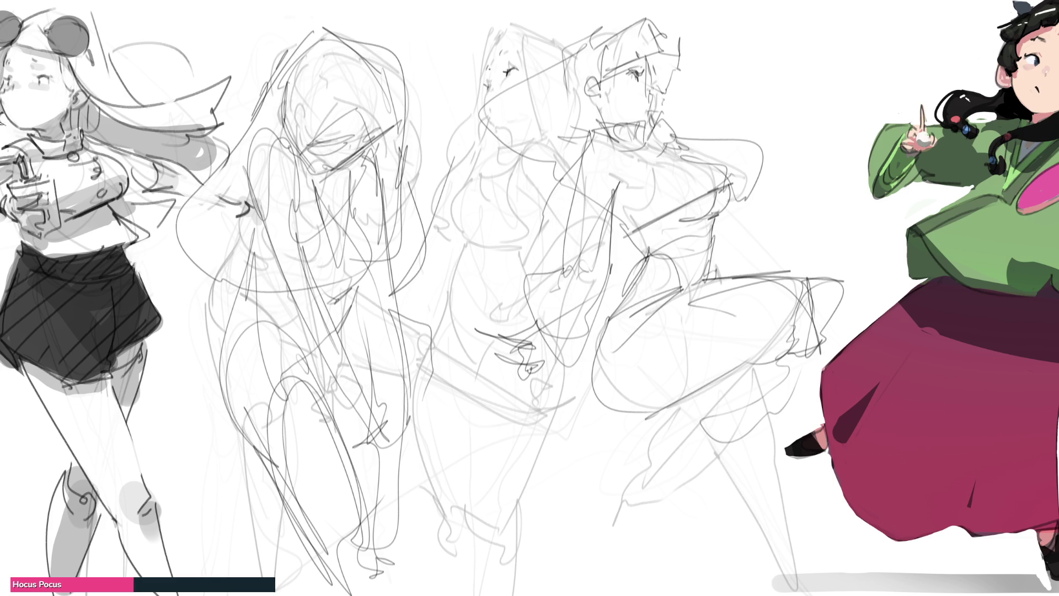
pyautogui.moveTo(485, 92)
pyautogui.mouseDown()
pyautogui.moveTo(487, 132)
pyautogui.moveTo(506, 136)
pyautogui.moveTo(510, 154)
pyautogui.moveTo(494, 130)
pyautogui.moveTo(533, 118)
pyautogui.moveTo(504, 175)
pyautogui.mouseUp()
pyautogui.moveTo(536, 124); pyautogui.dragTo(482, 198)
pyautogui.moveTo(491, 46); pyautogui.dragTo(489, 66)
pyautogui.moveTo(513, 22)
pyautogui.mouseDown()
pyautogui.moveTo(552, 154)
pyautogui.moveTo(460, 142)
pyautogui.mouseUp()
pyautogui.moveTo(475, 78); pyautogui.dragTo(440, 186)
pyautogui.moveTo(484, 139); pyautogui.dragTo(452, 173)
pyautogui.moveTo(516, 30)
pyautogui.mouseDown()
pyautogui.moveTo(551, 47)
pyautogui.moveTo(524, 159)
pyautogui.mouseUp()
pyautogui.moveTo(498, 147); pyautogui.dragTo(449, 231)
# Step: Draw the middle figure's chest, under-chest line, waist and hip contours
pyautogui.moveTo(490, 174)
pyautogui.mouseDown()
pyautogui.moveTo(461, 251)
pyautogui.moveTo(537, 237)
pyautogui.moveTo(481, 248)
pyautogui.mouseUp()
pyautogui.moveTo(533, 220); pyautogui.dragTo(516, 241)
pyautogui.moveTo(533, 199)
pyautogui.mouseDown()
pyautogui.moveTo(510, 177)
pyautogui.moveTo(536, 186)
pyautogui.moveTo(541, 238)
pyautogui.moveTo(472, 254)
pyautogui.moveTo(451, 295)
pyautogui.mouseUp()
pyautogui.moveTo(517, 238)
pyautogui.mouseDown()
pyautogui.moveTo(448, 303)
pyautogui.moveTo(453, 375)
pyautogui.mouseUp()
pyautogui.moveTo(440, 319); pyautogui.dragTo(469, 405)
pyautogui.moveTo(469, 405)
pyautogui.mouseDown()
pyautogui.moveTo(515, 322)
pyautogui.moveTo(530, 326)
pyautogui.mouseUp()
pyautogui.moveTo(562, 248); pyautogui.dragTo(545, 302)
pyautogui.moveTo(606, 317)
pyautogui.mouseDown()
pyautogui.moveTo(594, 385)
pyautogui.moveTo(547, 469)
pyautogui.moveTo(530, 470)
pyautogui.mouseUp()
# Step: Draw both leg contours and the lower-leg lines of the middle figure
pyautogui.moveTo(473, 389); pyautogui.dragTo(454, 558)
pyautogui.moveTo(568, 433); pyautogui.dragTo(520, 549)
pyautogui.moveTo(538, 481); pyautogui.dragTo(490, 560)
pyautogui.moveTo(445, 313); pyautogui.dragTo(448, 534)
pyautogui.moveTo(553, 496); pyautogui.dragTo(474, 545)
pyautogui.moveTo(564, 427); pyautogui.dragTo(521, 531)
pyautogui.moveTo(574, 332); pyautogui.dragTo(564, 426)
# Step: Add dark torso diagonals to the middle-right figure, then flip the middle sketches horizontally
pyautogui.moveTo(550, 244); pyautogui.dragTo(579, 331)
pyautogui.moveTo(557, 261); pyautogui.dragTo(597, 350)
pyautogui.moveTo(593, 211); pyautogui.dragTo(567, 334)
pyautogui.moveTo(595, 170)
pyautogui.mouseDown()
pyautogui.moveTo(548, 258)
pyautogui.moveTo(559, 237)
pyautogui.mouseUp()
pyautogui.moveTo(567, 225); pyautogui.dragTo(547, 273)
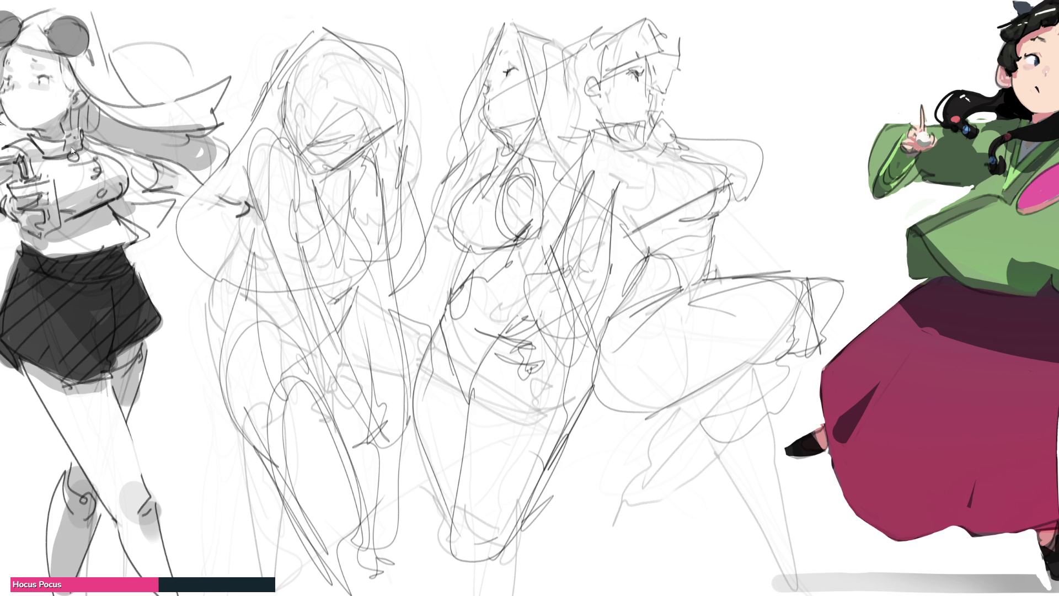
pyautogui.hotkey('ctrl', 'shift', 'h')
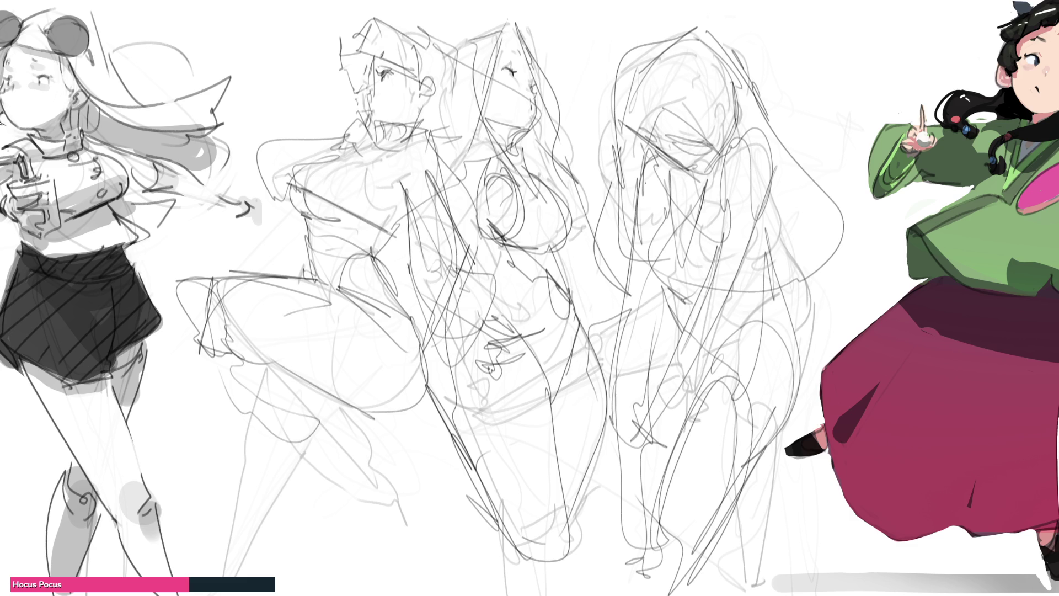
# Step: Fade the three middle sketches with a large soft eraser, then ink the profile's eye and lips
pyautogui.moveTo(635, 110)
pyautogui.mouseDown()
pyautogui.moveTo(717, 176)
pyautogui.moveTo(413, 138)
pyautogui.moveTo(496, 386)
pyautogui.moveTo(717, 496)
pyautogui.mouseUp()
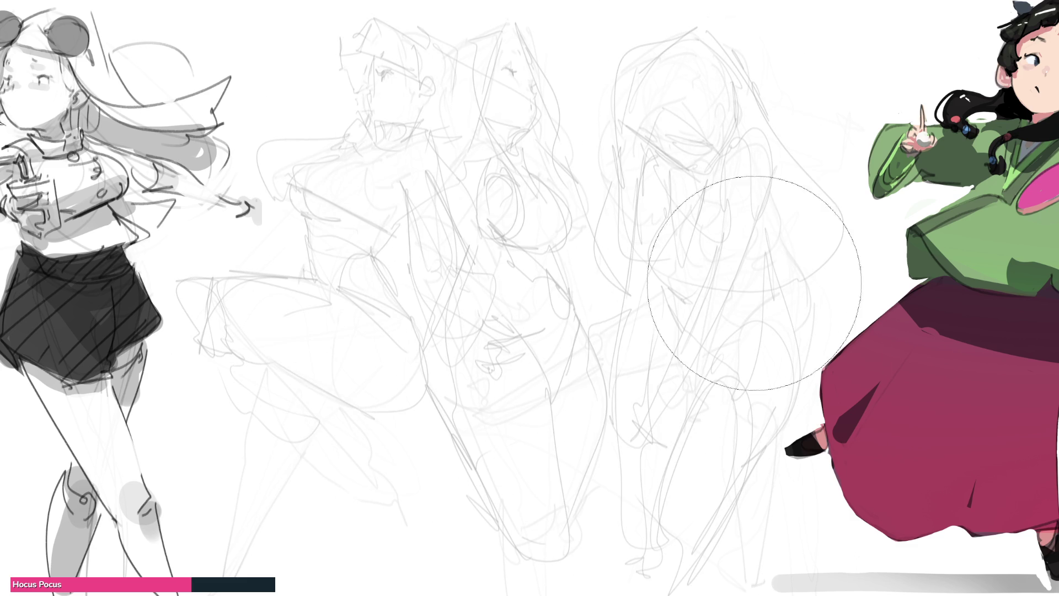
pyautogui.press('b')
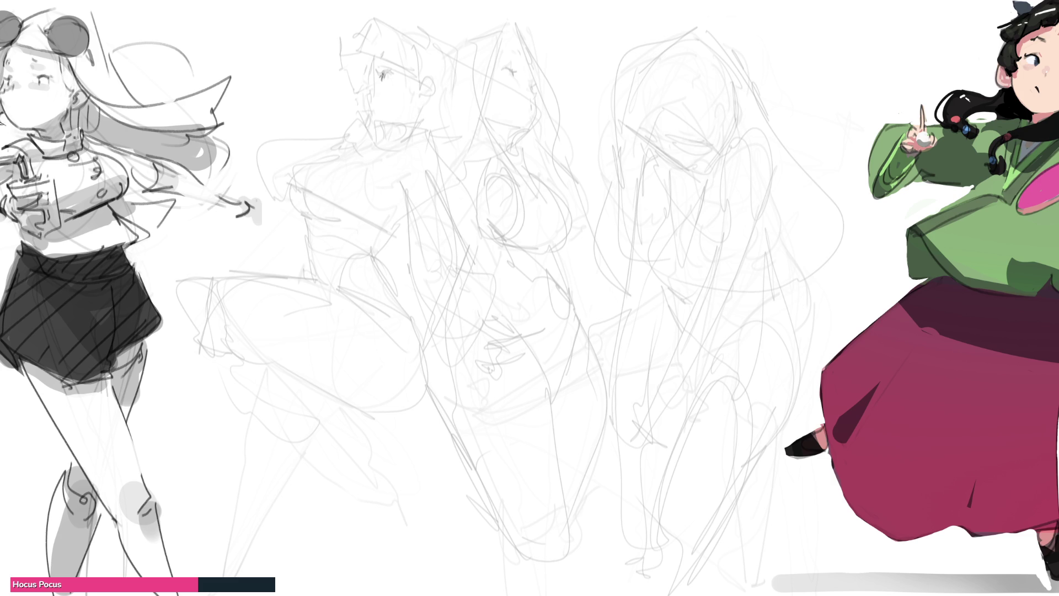
pyautogui.moveTo(393, 72); pyautogui.dragTo(382, 74)
pyautogui.moveTo(371, 64); pyautogui.dragTo(367, 75)
pyautogui.moveTo(364, 101); pyautogui.dragTo(369, 109)
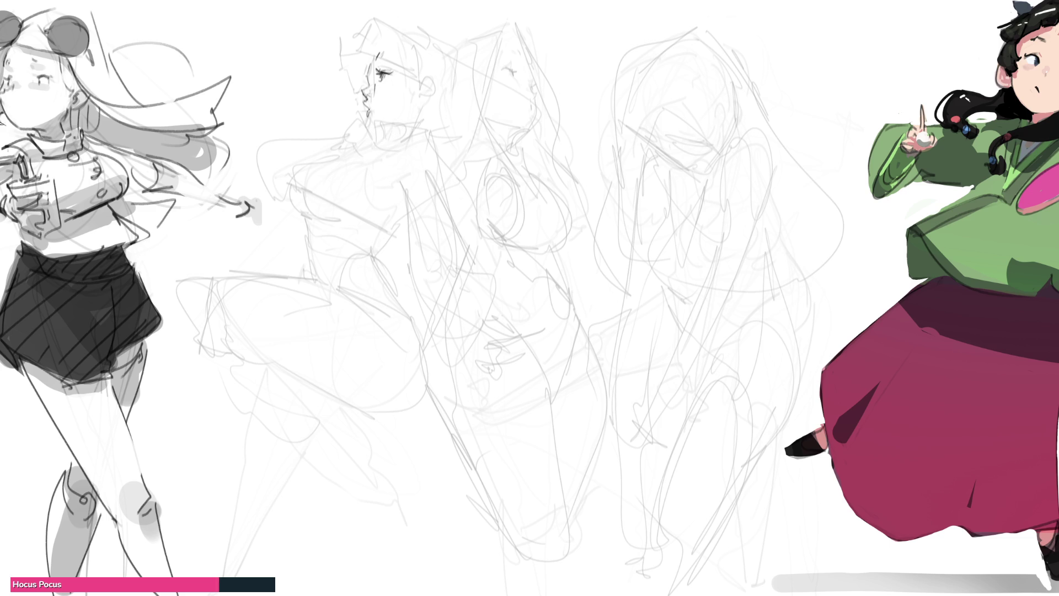
# Step: Ink the capped profile's chin, lips, forehead, bangs, cap curve, ear and neck
pyautogui.moveTo(369, 121); pyautogui.dragTo(375, 112)
pyautogui.moveTo(368, 122)
pyautogui.mouseDown()
pyautogui.moveTo(392, 138)
pyautogui.moveTo(435, 95)
pyautogui.mouseUp()
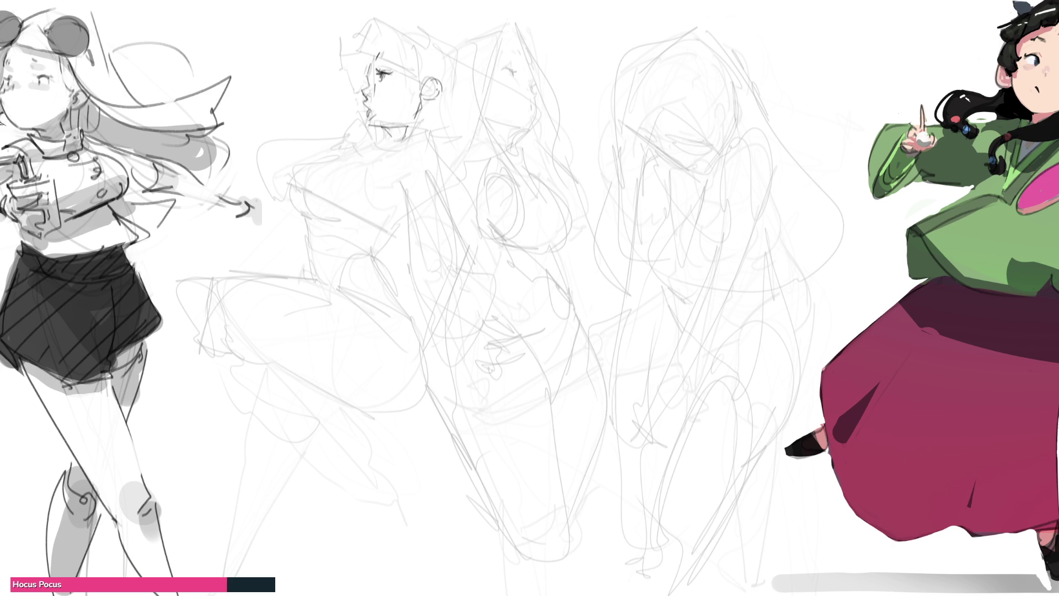
pyautogui.moveTo(364, 24)
pyautogui.mouseDown()
pyautogui.moveTo(366, 57)
pyautogui.moveTo(427, 60)
pyautogui.moveTo(424, 71)
pyautogui.moveTo(343, 84)
pyautogui.moveTo(354, 86)
pyautogui.mouseUp()
pyautogui.moveTo(357, 73); pyautogui.dragTo(353, 87)
pyautogui.moveTo(420, 26); pyautogui.dragTo(459, 65)
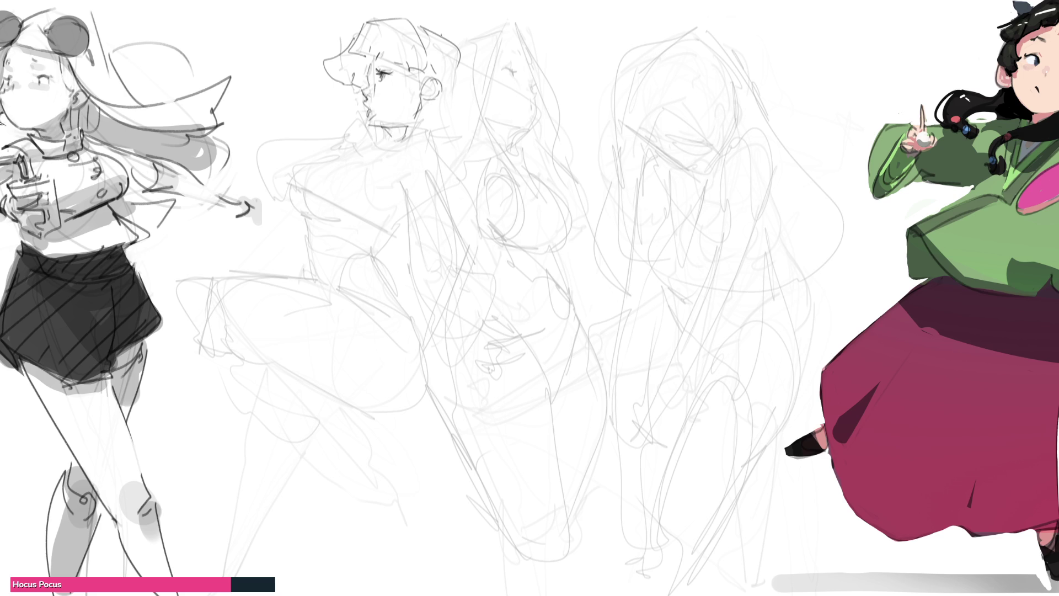
pyautogui.moveTo(435, 102)
pyautogui.mouseDown()
pyautogui.moveTo(411, 146)
pyautogui.moveTo(386, 152)
pyautogui.mouseUp()
# Step: Ink the middle figure's face outline, profile line, eye, jaw and neck
pyautogui.moveTo(384, 108)
pyautogui.mouseDown()
pyautogui.moveTo(194, 95)
pyautogui.moveTo(523, 131)
pyautogui.mouseUp()
pyautogui.moveTo(379, 58); pyautogui.dragTo(363, 116)
pyautogui.moveTo(407, 25)
pyautogui.mouseDown()
pyautogui.moveTo(366, 88)
pyautogui.moveTo(387, 53)
pyautogui.moveTo(362, 165)
pyautogui.mouseUp()
pyautogui.moveTo(367, 57); pyautogui.dragTo(361, 196)
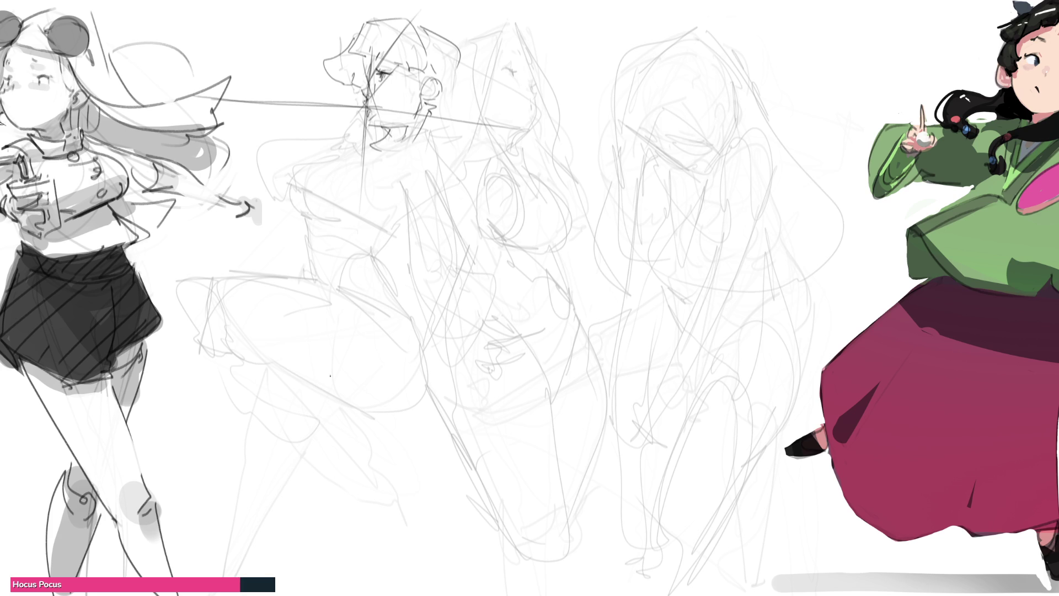
pyautogui.moveTo(524, 79); pyautogui.dragTo(535, 142)
pyautogui.moveTo(504, 70); pyautogui.dragTo(514, 73)
pyautogui.moveTo(525, 78); pyautogui.dragTo(536, 97)
pyautogui.moveTo(530, 137)
pyautogui.mouseDown()
pyautogui.moveTo(484, 135)
pyautogui.moveTo(514, 175)
pyautogui.mouseUp()
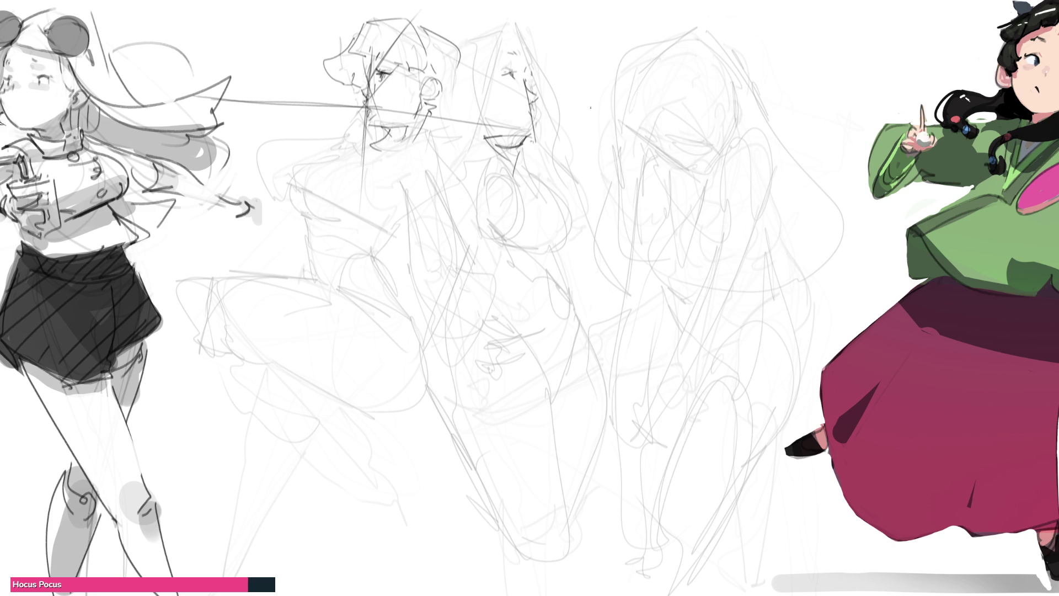
# Step: Add strokes to the right sketch's face, then fade the middle sketches with a large eraser
pyautogui.moveTo(646, 93)
pyautogui.mouseDown()
pyautogui.moveTo(689, 167)
pyautogui.moveTo(677, 155)
pyautogui.moveTo(697, 136)
pyautogui.moveTo(675, 153)
pyautogui.moveTo(700, 143)
pyautogui.moveTo(693, 160)
pyautogui.mouseUp()
pyautogui.hotkey('ctrl', 'z')
pyautogui.moveTo(674, 162)
pyautogui.mouseDown()
pyautogui.moveTo(699, 172)
pyautogui.moveTo(719, 148)
pyautogui.moveTo(626, 149)
pyautogui.moveTo(752, 141)
pyautogui.mouseUp()
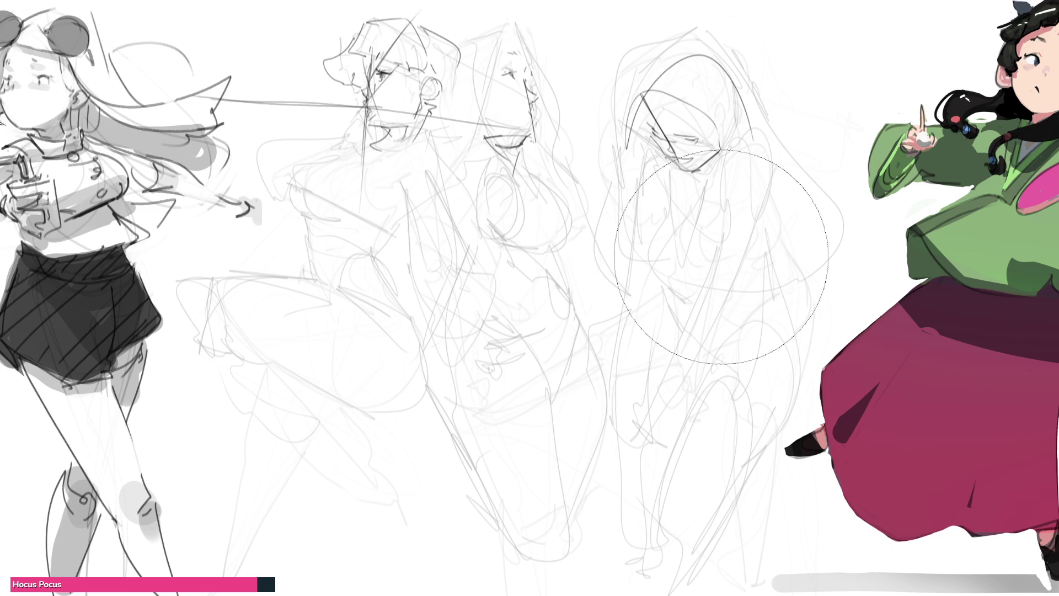
pyautogui.moveTo(701, 138); pyautogui.dragTo(331, 99)
pyautogui.moveTo(677, 149)
pyautogui.mouseDown()
pyautogui.moveTo(221, 331)
pyautogui.moveTo(414, 486)
pyautogui.moveTo(551, 524)
pyautogui.mouseUp()
pyautogui.press('b')
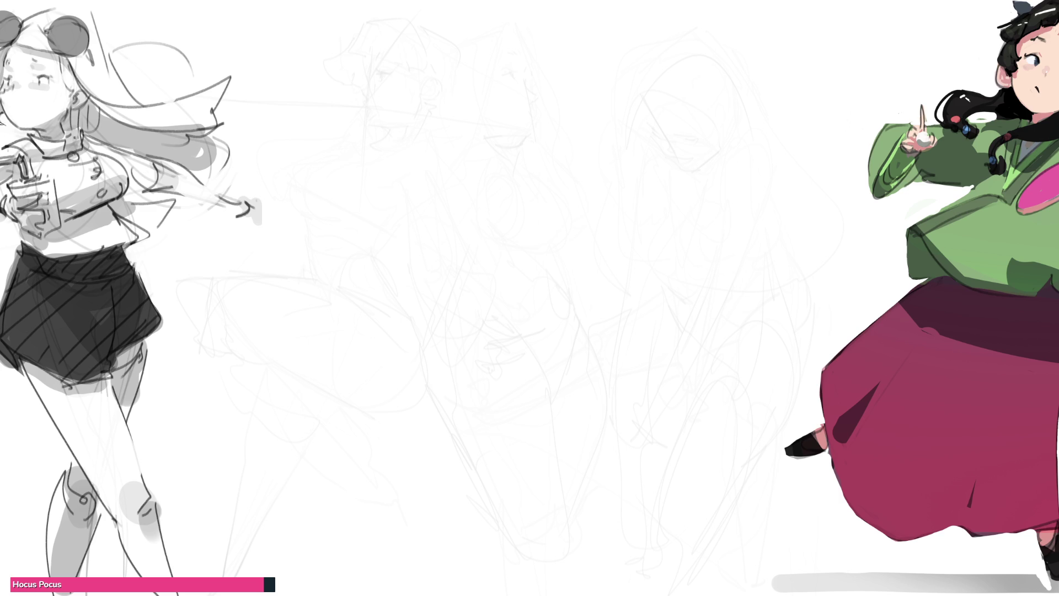
# Step: Rough out the new figure's head, shoulder curve, diagonal construction lines and sweeping upper curve
pyautogui.moveTo(397, 136)
pyautogui.mouseDown()
pyautogui.moveTo(371, 169)
pyautogui.moveTo(389, 201)
pyautogui.moveTo(382, 182)
pyautogui.mouseUp()
pyautogui.moveTo(419, 128)
pyautogui.mouseDown()
pyautogui.moveTo(455, 196)
pyautogui.moveTo(441, 122)
pyautogui.moveTo(457, 183)
pyautogui.moveTo(361, 166)
pyautogui.mouseUp()
pyautogui.moveTo(390, 200); pyautogui.dragTo(373, 198)
pyautogui.moveTo(452, 108); pyautogui.dragTo(329, 210)
pyautogui.moveTo(473, 111)
pyautogui.mouseDown()
pyautogui.moveTo(467, 173)
pyautogui.moveTo(397, 206)
pyautogui.mouseUp()
pyautogui.moveTo(394, 176)
pyautogui.mouseDown()
pyautogui.moveTo(474, 106)
pyautogui.moveTo(460, 144)
pyautogui.mouseUp()
pyautogui.moveTo(455, 114); pyautogui.dragTo(463, 146)
pyautogui.moveTo(409, 194); pyautogui.dragTo(392, 201)
pyautogui.moveTo(452, 174)
pyautogui.mouseDown()
pyautogui.moveTo(396, 196)
pyautogui.moveTo(482, 152)
pyautogui.moveTo(486, 133)
pyautogui.moveTo(353, 187)
pyautogui.mouseUp()
pyautogui.moveTo(453, 118); pyautogui.dragTo(489, 152)
pyautogui.moveTo(449, 100); pyautogui.dragTo(358, 163)
pyautogui.moveTo(357, 78)
pyautogui.mouseDown()
pyautogui.moveTo(504, 168)
pyautogui.moveTo(551, 165)
pyautogui.moveTo(625, 205)
pyautogui.mouseUp()
# Step: Sketch a large hooked curve on the right with hatching, a squiggle and vertical lines
pyautogui.moveTo(566, 174)
pyautogui.mouseDown()
pyautogui.moveTo(599, 149)
pyautogui.moveTo(651, 225)
pyautogui.mouseUp()
pyautogui.moveTo(616, 213); pyautogui.dragTo(620, 227)
pyautogui.moveTo(586, 193); pyautogui.dragTo(603, 225)
pyautogui.moveTo(602, 160); pyautogui.dragTo(688, 177)
pyautogui.moveTo(672, 193)
pyautogui.mouseDown()
pyautogui.moveTo(657, 223)
pyautogui.moveTo(652, 172)
pyautogui.mouseUp()
pyautogui.moveTo(648, 188); pyautogui.dragTo(656, 190)
pyautogui.moveTo(582, 166); pyautogui.dragTo(694, 112)
pyautogui.moveTo(672, 132)
pyautogui.mouseDown()
pyautogui.moveTo(696, 109)
pyautogui.moveTo(687, 182)
pyautogui.mouseUp()
pyautogui.moveTo(640, 160); pyautogui.dragTo(660, 129)
pyautogui.moveTo(623, 97); pyautogui.dragTo(640, 132)
pyautogui.moveTo(629, 113); pyautogui.dragTo(631, 202)
pyautogui.moveTo(610, 212); pyautogui.dragTo(645, 331)
# Step: Add the lower arc, ground lines, a pointed peak, the top arc and lower-left curves
pyautogui.moveTo(628, 289); pyautogui.dragTo(653, 358)
pyautogui.moveTo(659, 234)
pyautogui.mouseDown()
pyautogui.moveTo(652, 358)
pyautogui.moveTo(707, 326)
pyautogui.mouseUp()
pyautogui.moveTo(705, 330)
pyautogui.mouseDown()
pyautogui.moveTo(673, 365)
pyautogui.moveTo(457, 386)
pyautogui.mouseUp()
pyautogui.moveTo(507, 383); pyautogui.dragTo(400, 382)
pyautogui.moveTo(670, 363)
pyautogui.mouseDown()
pyautogui.moveTo(713, 317)
pyautogui.moveTo(757, 192)
pyautogui.moveTo(742, 243)
pyautogui.mouseUp()
pyautogui.moveTo(724, 241)
pyautogui.mouseDown()
pyautogui.moveTo(755, 258)
pyautogui.moveTo(764, 335)
pyautogui.moveTo(745, 372)
pyautogui.moveTo(723, 375)
pyautogui.mouseUp()
pyautogui.moveTo(684, 364); pyautogui.dragTo(460, 378)
pyautogui.moveTo(569, 40); pyautogui.dragTo(582, 41)
pyautogui.moveTo(430, 22)
pyautogui.mouseDown()
pyautogui.moveTo(470, 28)
pyautogui.moveTo(564, 142)
pyautogui.mouseUp()
pyautogui.moveTo(502, 221)
pyautogui.mouseDown()
pyautogui.moveTo(457, 259)
pyautogui.moveTo(329, 209)
pyautogui.mouseUp()
pyautogui.moveTo(330, 212); pyautogui.dragTo(406, 396)
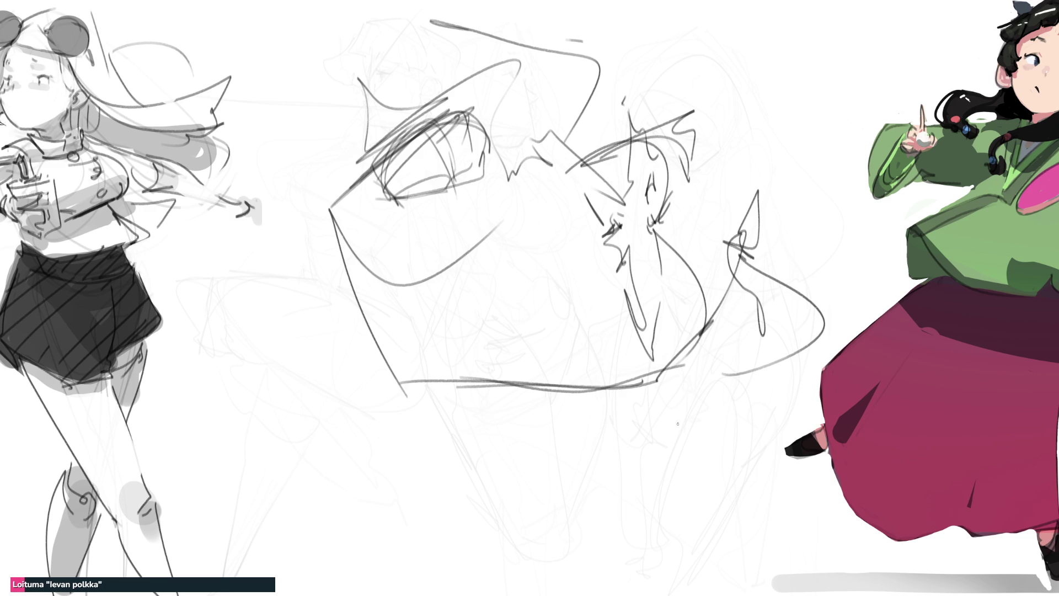
# Step: Delete all the rough sketch strokes from the middle of the canvas
pyautogui.press('Delete')
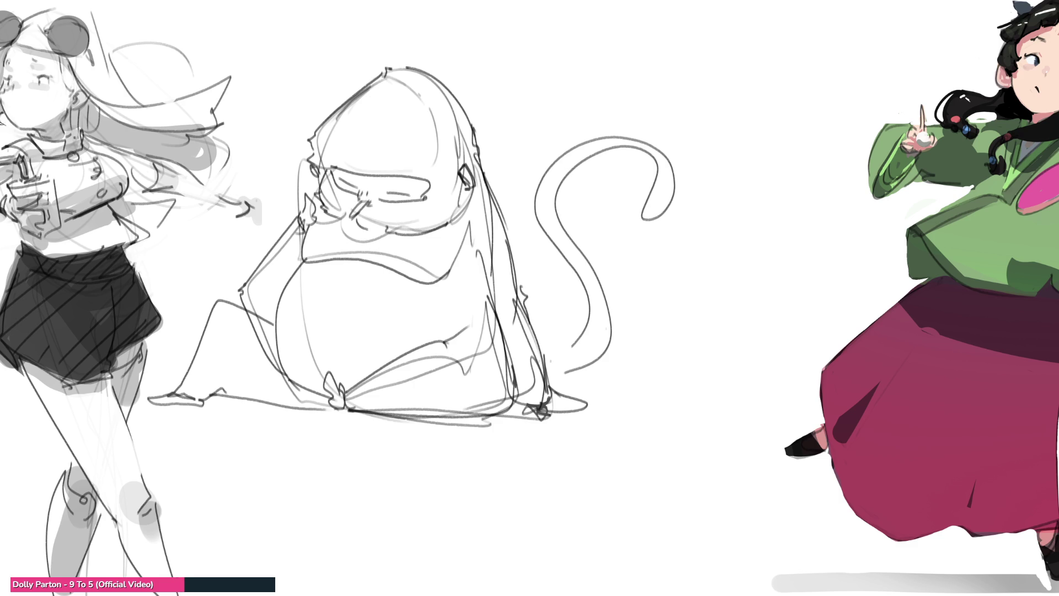
# Step: Draw a draped ghost figure with a pointed hat, long body lines, two eyes and a curling tail
pyautogui.moveTo(690, 111)
pyautogui.mouseDown()
pyautogui.moveTo(720, 68)
pyautogui.moveTo(752, 51)
pyautogui.moveTo(789, 89)
pyautogui.moveTo(764, 200)
pyautogui.mouseUp()
pyautogui.moveTo(784, 142); pyautogui.dragTo(755, 252)
pyautogui.moveTo(797, 110); pyautogui.dragTo(778, 254)
pyautogui.moveTo(773, 176)
pyautogui.mouseDown()
pyautogui.moveTo(761, 217)
pyautogui.moveTo(760, 347)
pyautogui.mouseUp()
pyautogui.moveTo(796, 114)
pyautogui.mouseDown()
pyautogui.moveTo(768, 386)
pyautogui.moveTo(777, 393)
pyautogui.mouseUp()
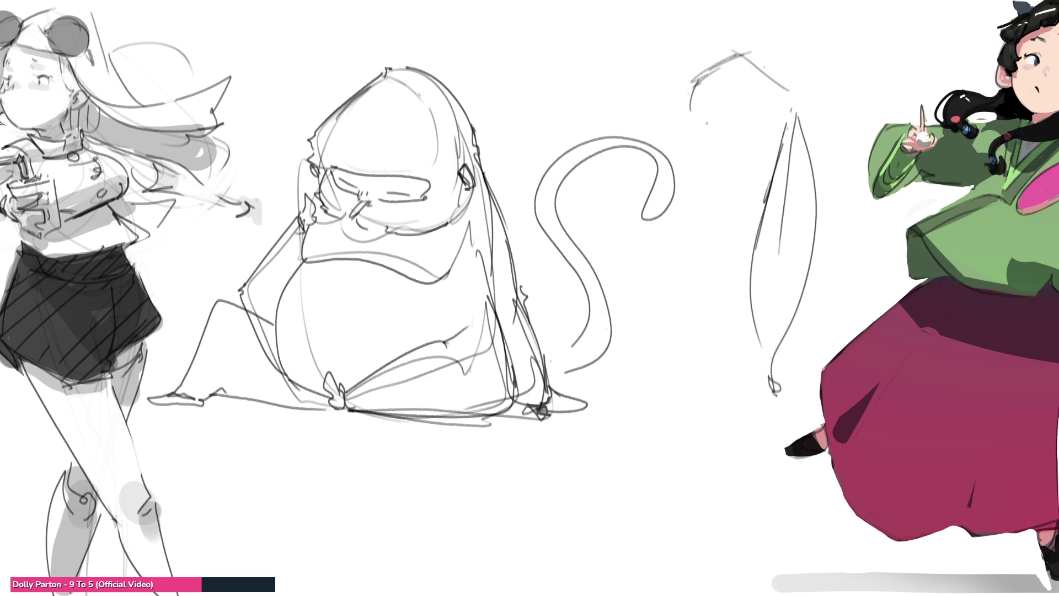
pyautogui.moveTo(696, 115)
pyautogui.mouseDown()
pyautogui.moveTo(709, 126)
pyautogui.moveTo(698, 130)
pyautogui.moveTo(748, 116)
pyautogui.moveTo(728, 151)
pyautogui.moveTo(769, 135)
pyautogui.moveTo(773, 113)
pyautogui.mouseUp()
pyautogui.moveTo(763, 103); pyautogui.dragTo(773, 93)
pyautogui.moveTo(691, 111)
pyautogui.mouseDown()
pyautogui.moveTo(711, 128)
pyautogui.moveTo(715, 163)
pyautogui.moveTo(775, 147)
pyautogui.mouseUp()
pyautogui.moveTo(698, 184)
pyautogui.mouseDown()
pyautogui.moveTo(732, 329)
pyautogui.moveTo(723, 274)
pyautogui.moveTo(738, 381)
pyautogui.moveTo(729, 382)
pyautogui.moveTo(787, 407)
pyautogui.mouseUp()
pyautogui.moveTo(783, 89)
pyautogui.mouseDown()
pyautogui.moveTo(826, 375)
pyautogui.moveTo(797, 397)
pyautogui.moveTo(821, 397)
pyautogui.mouseUp()
pyautogui.moveTo(829, 151); pyautogui.dragTo(849, 246)
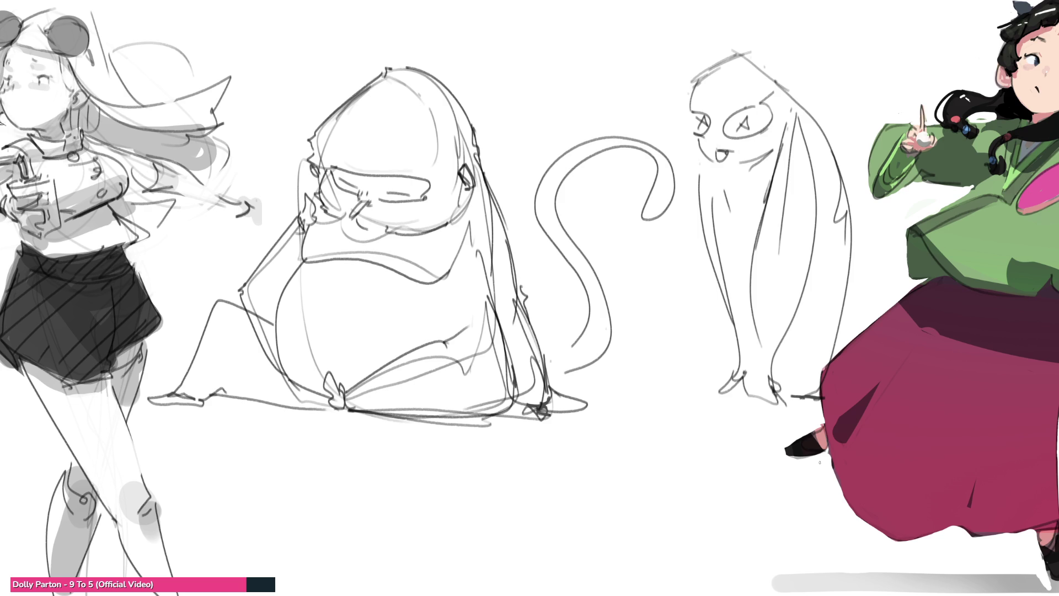
# Step: Hatch the ghost's right eye diagonally, redraw the left eye and add an eyebrow arc
pyautogui.moveTo(730, 117); pyautogui.dragTo(771, 126)
pyautogui.moveTo(693, 110); pyautogui.dragTo(707, 126)
pyautogui.moveTo(698, 114)
pyautogui.mouseDown()
pyautogui.moveTo(703, 136)
pyautogui.moveTo(733, 102)
pyautogui.moveTo(709, 103)
pyautogui.moveTo(718, 145)
pyautogui.mouseUp()
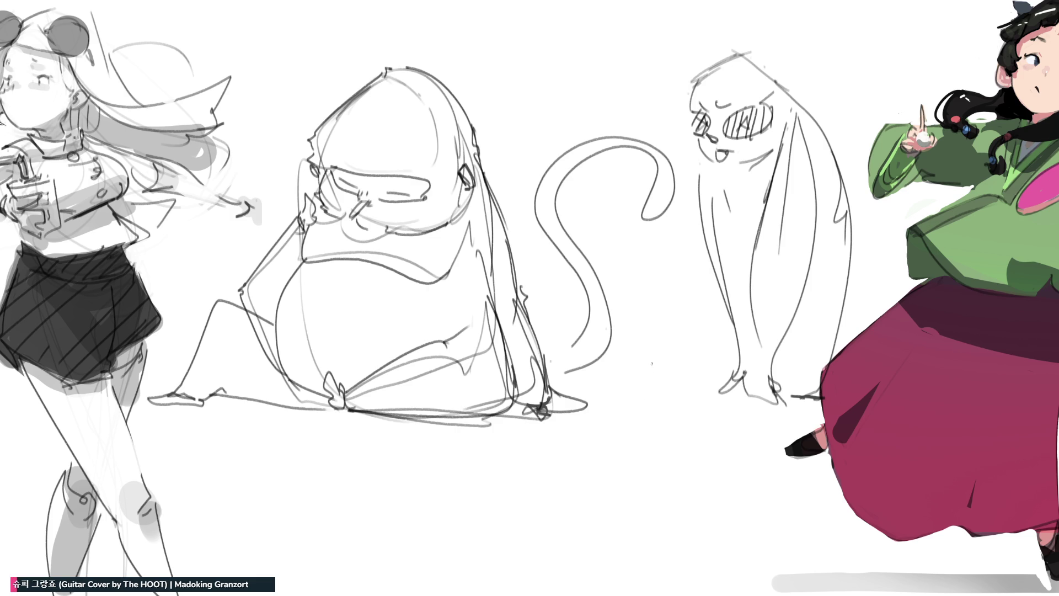
# Step: Move the blob, tail and ghost sketches lower and tilt them slightly counter-clockwise
pyautogui.moveTo(775, 186)
pyautogui.mouseDown()
pyautogui.moveTo(783, 326)
pyautogui.moveTo(797, 346)
pyautogui.mouseUp()
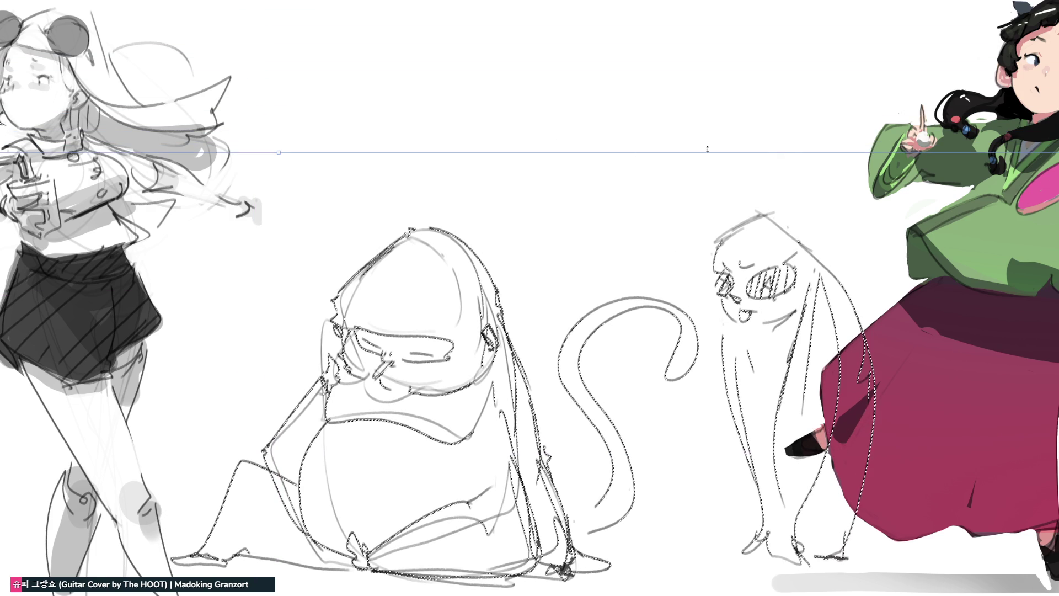
pyautogui.moveTo(312, 141)
pyautogui.mouseDown()
pyautogui.moveTo(263, 147)
pyautogui.moveTo(306, 288)
pyautogui.moveTo(292, 270)
pyautogui.mouseUp()
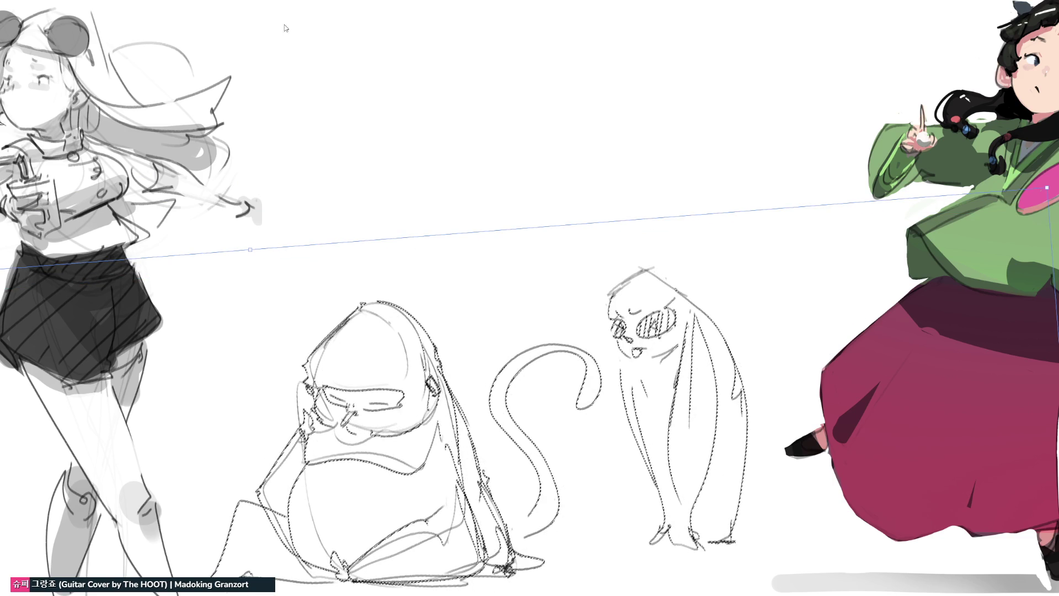
pyautogui.press('Return')
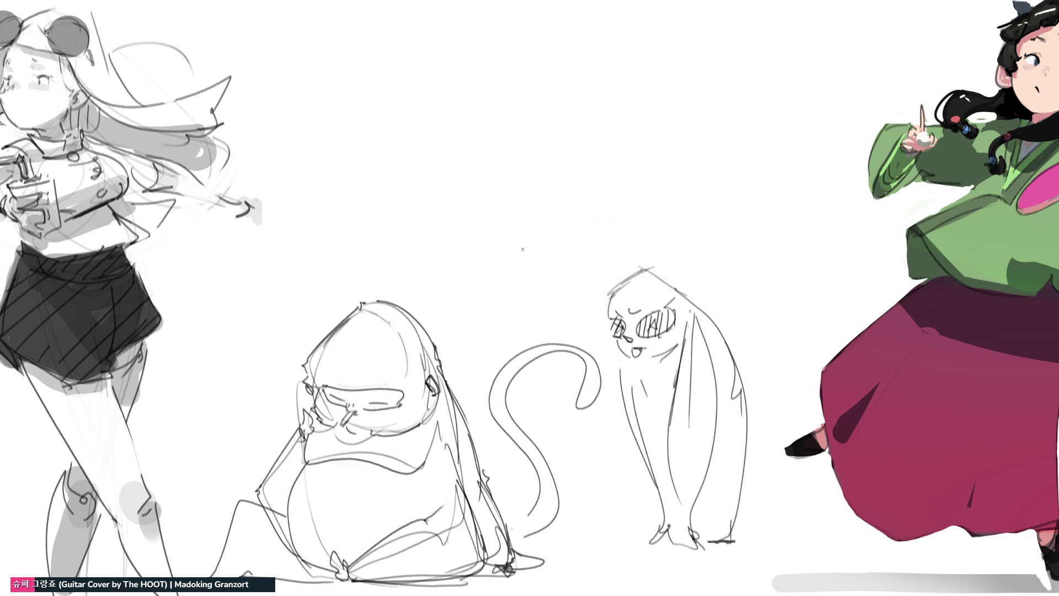
# Step: Draw a box-shaped head with an eye mark, side loop and ear, plus two arms above the ghost
pyautogui.moveTo(586, 85); pyautogui.dragTo(570, 132)
pyautogui.moveTo(566, 96); pyautogui.dragTo(630, 62)
pyautogui.moveTo(647, 134)
pyautogui.mouseDown()
pyautogui.moveTo(630, 62)
pyautogui.moveTo(570, 131)
pyautogui.moveTo(615, 153)
pyautogui.moveTo(651, 145)
pyautogui.mouseUp()
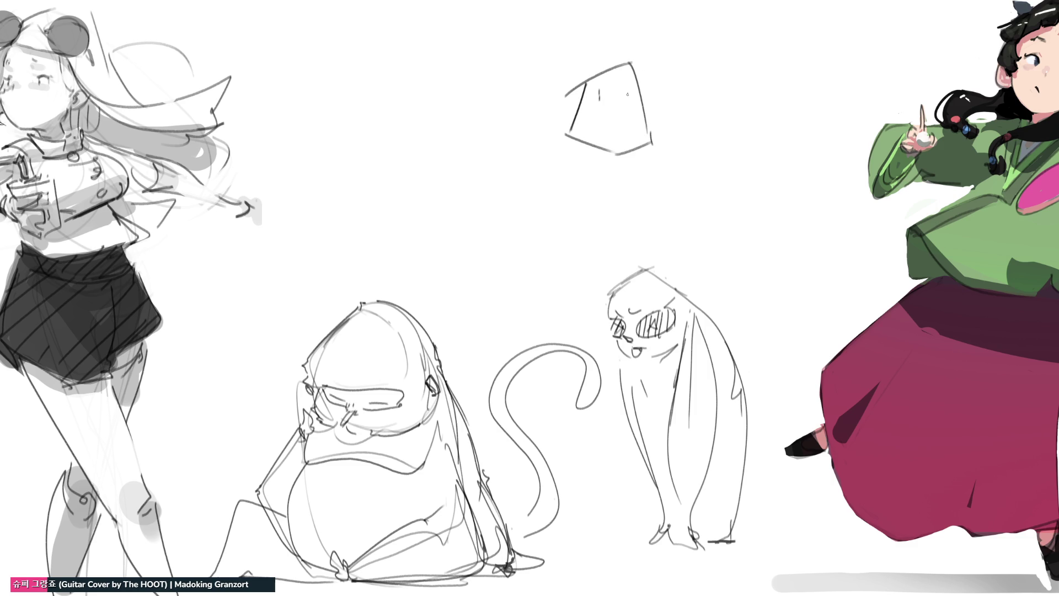
pyautogui.moveTo(631, 89)
pyautogui.mouseDown()
pyautogui.moveTo(617, 112)
pyautogui.moveTo(602, 107)
pyautogui.moveTo(635, 107)
pyautogui.mouseUp()
pyautogui.moveTo(580, 86); pyautogui.dragTo(575, 121)
pyautogui.moveTo(645, 88)
pyautogui.mouseDown()
pyautogui.moveTo(647, 126)
pyautogui.moveTo(720, 99)
pyautogui.moveTo(720, 123)
pyautogui.moveTo(700, 118)
pyautogui.moveTo(670, 168)
pyautogui.mouseUp()
pyautogui.moveTo(679, 120); pyautogui.dragTo(657, 131)
pyautogui.moveTo(567, 106)
pyautogui.mouseDown()
pyautogui.moveTo(523, 99)
pyautogui.moveTo(566, 118)
pyautogui.moveTo(563, 168)
pyautogui.moveTo(567, 133)
pyautogui.moveTo(584, 200)
pyautogui.moveTo(642, 212)
pyautogui.mouseUp()
pyautogui.moveTo(652, 138); pyautogui.dragTo(655, 199)
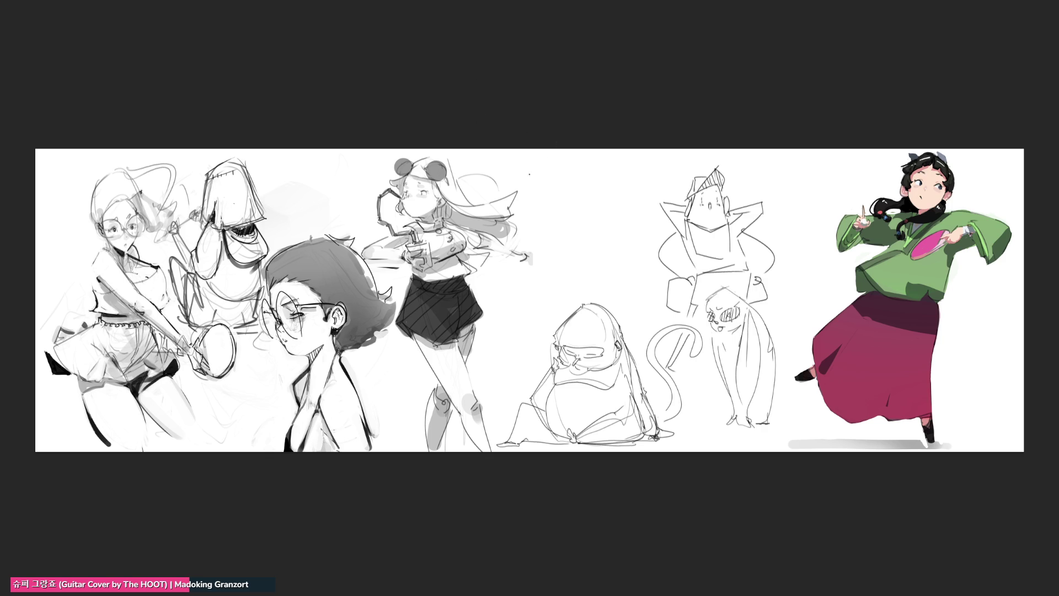
# Step: Undo two stray strokes, then draw a flag-shaped head filled with vertical hatching beside the box figure
pyautogui.moveTo(551, 185)
pyautogui.mouseDown()
pyautogui.moveTo(583, 218)
pyautogui.moveTo(567, 167)
pyautogui.mouseUp()
pyautogui.moveTo(569, 164); pyautogui.dragTo(594, 203)
pyautogui.hotkey('ctrl', 'z')
pyautogui.moveTo(578, 188)
pyautogui.mouseDown()
pyautogui.moveTo(561, 210)
pyautogui.moveTo(601, 185)
pyautogui.moveTo(617, 235)
pyautogui.mouseUp()
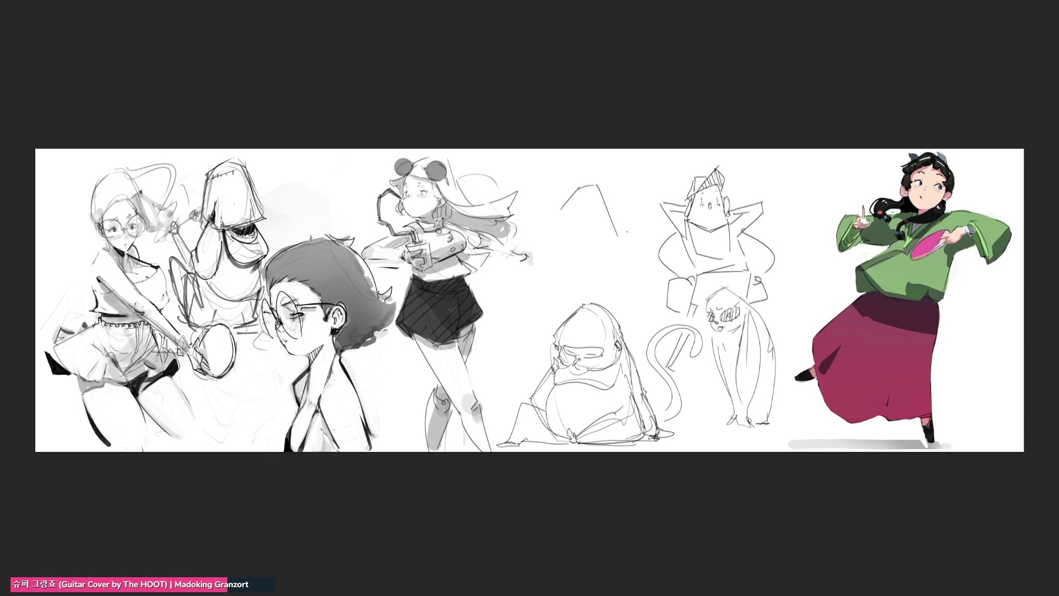
pyautogui.moveTo(578, 188)
pyautogui.mouseDown()
pyautogui.moveTo(626, 166)
pyautogui.moveTo(617, 202)
pyautogui.moveTo(624, 167)
pyautogui.moveTo(610, 205)
pyautogui.moveTo(601, 202)
pyautogui.moveTo(611, 205)
pyautogui.mouseUp()
pyautogui.moveTo(620, 170)
pyautogui.mouseDown()
pyautogui.moveTo(618, 197)
pyautogui.moveTo(627, 195)
pyautogui.mouseUp()
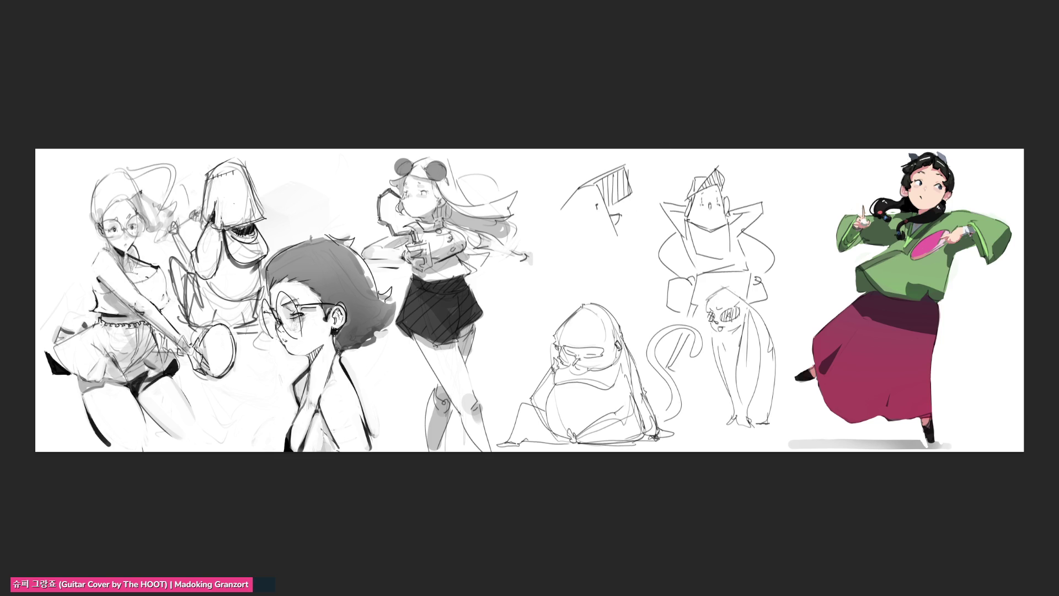
# Step: Undo the hook stroke and add body curves and face marks to the hatched sketch near the blob
pyautogui.hotkey('ctrl', 'z')
pyautogui.moveTo(612, 217)
pyautogui.mouseDown()
pyautogui.moveTo(625, 244)
pyautogui.moveTo(599, 258)
pyautogui.mouseUp()
pyautogui.moveTo(624, 220); pyautogui.dragTo(638, 249)
pyautogui.moveTo(600, 212); pyautogui.dragTo(607, 221)
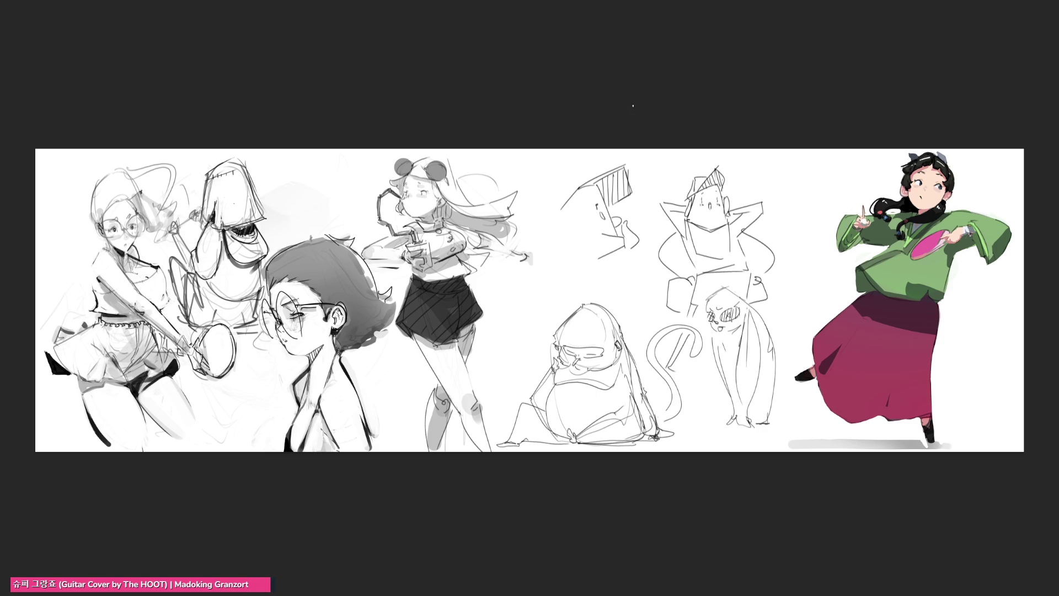
pyautogui.moveTo(572, 192)
pyautogui.mouseDown()
pyautogui.moveTo(550, 213)
pyautogui.moveTo(537, 330)
pyautogui.mouseUp()
pyautogui.moveTo(623, 250); pyautogui.dragTo(658, 328)
pyautogui.moveTo(541, 332); pyautogui.dragTo(546, 355)
pyautogui.moveTo(629, 343); pyautogui.dragTo(672, 338)
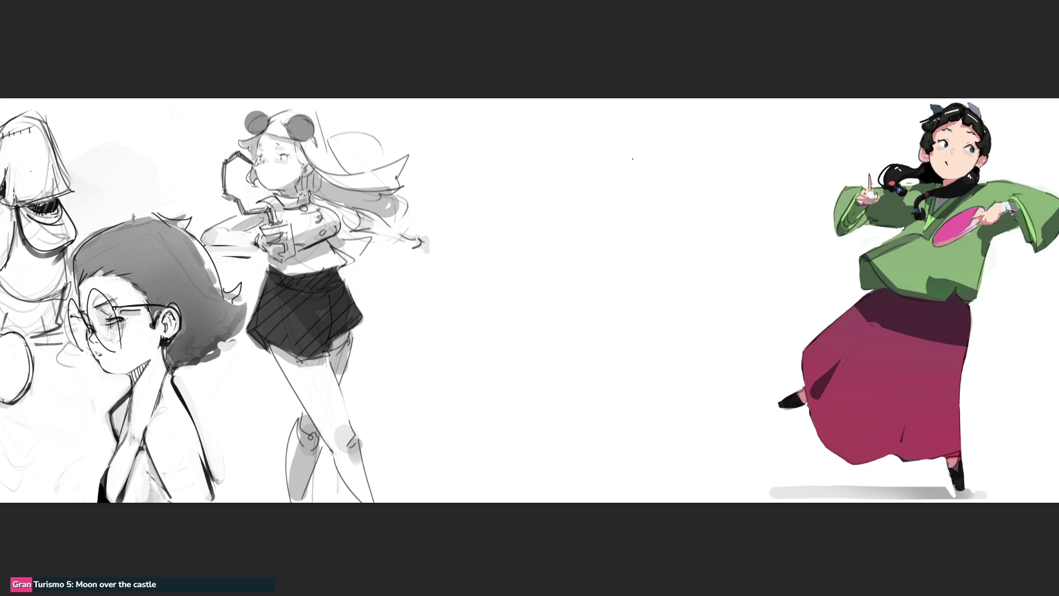
# Step: Sketch a new figure with an A-shaped head, an eye and smile, and a body outline
pyautogui.moveTo(643, 128); pyautogui.dragTo(612, 192)
pyautogui.moveTo(614, 143)
pyautogui.mouseDown()
pyautogui.moveTo(610, 179)
pyautogui.moveTo(644, 122)
pyautogui.mouseUp()
pyautogui.moveTo(651, 120)
pyautogui.mouseDown()
pyautogui.moveTo(672, 174)
pyautogui.moveTo(655, 160)
pyautogui.mouseUp()
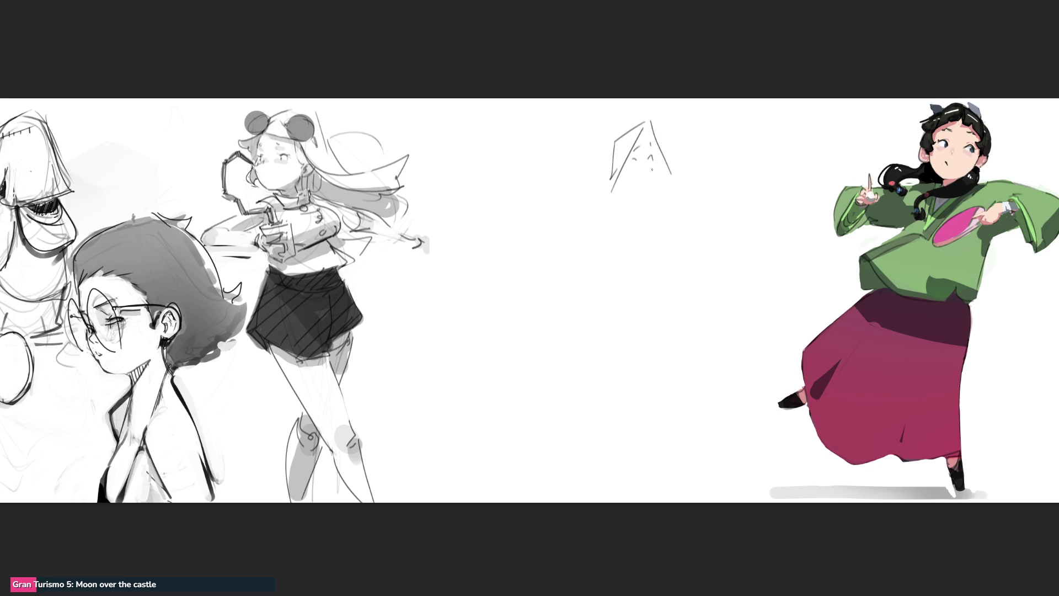
pyautogui.moveTo(640, 171); pyautogui.dragTo(658, 174)
pyautogui.moveTo(620, 199)
pyautogui.mouseDown()
pyautogui.moveTo(645, 192)
pyautogui.moveTo(698, 216)
pyautogui.moveTo(652, 212)
pyautogui.moveTo(683, 193)
pyautogui.mouseUp()
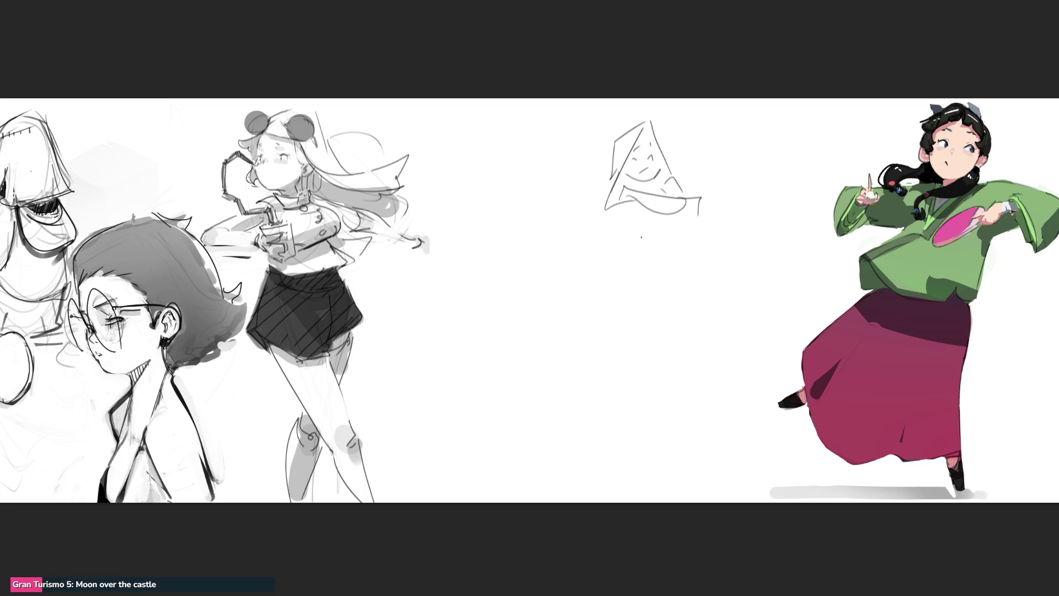
# Step: Give the triangle-headed figure two legs and a ground line, then start an arched outline beside it
pyautogui.moveTo(618, 211)
pyautogui.mouseDown()
pyautogui.moveTo(634, 200)
pyautogui.moveTo(642, 214)
pyautogui.moveTo(643, 319)
pyautogui.mouseUp()
pyautogui.moveTo(610, 218); pyautogui.dragTo(634, 296)
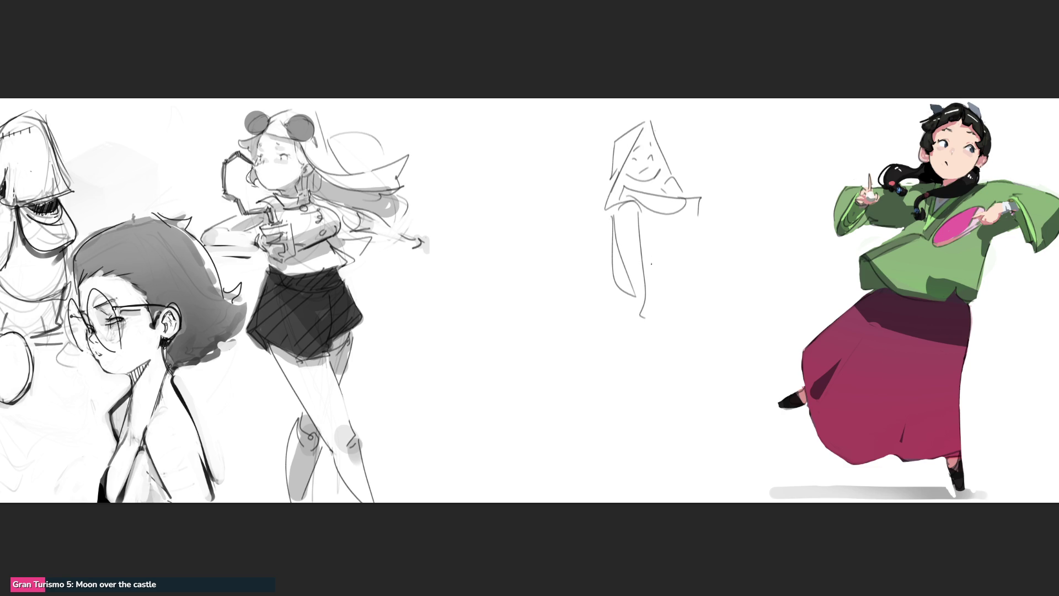
pyautogui.moveTo(651, 220)
pyautogui.mouseDown()
pyautogui.moveTo(654, 311)
pyautogui.moveTo(667, 314)
pyautogui.mouseUp()
pyautogui.moveTo(674, 218)
pyautogui.mouseDown()
pyautogui.moveTo(676, 311)
pyautogui.moveTo(633, 318)
pyautogui.moveTo(588, 297)
pyautogui.moveTo(717, 296)
pyautogui.mouseUp()
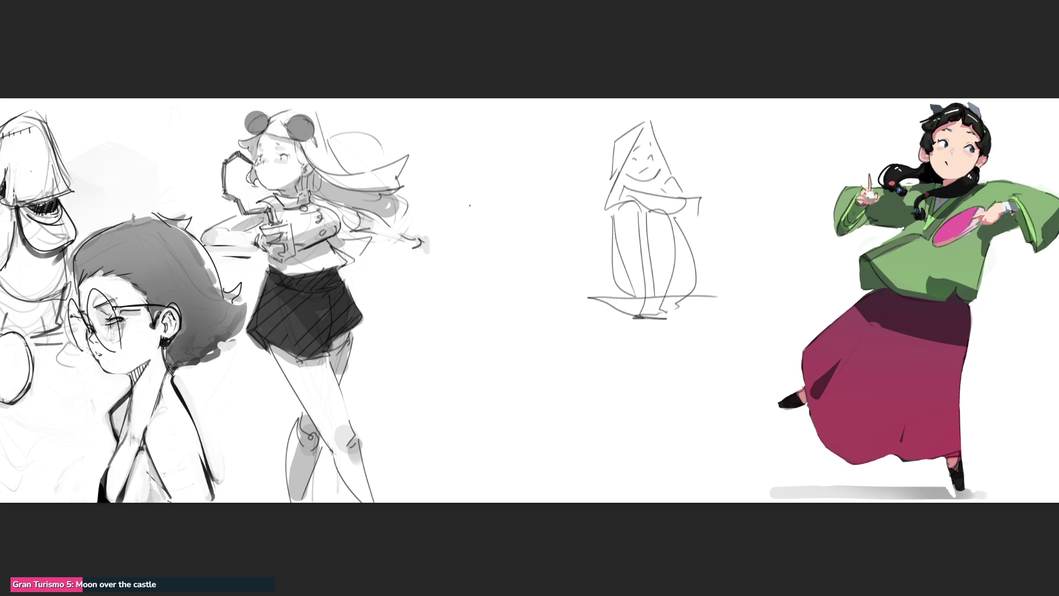
pyautogui.moveTo(465, 215)
pyautogui.mouseDown()
pyautogui.moveTo(470, 190)
pyautogui.moveTo(489, 182)
pyautogui.moveTo(509, 245)
pyautogui.mouseUp()
# Step: Sketch the new figure's side line, lower arch, cross lines, diagonal body line, ground line and both sides
pyautogui.moveTo(469, 188)
pyautogui.mouseDown()
pyautogui.moveTo(461, 295)
pyautogui.moveTo(502, 241)
pyautogui.moveTo(522, 281)
pyautogui.moveTo(496, 237)
pyautogui.moveTo(511, 275)
pyautogui.mouseUp()
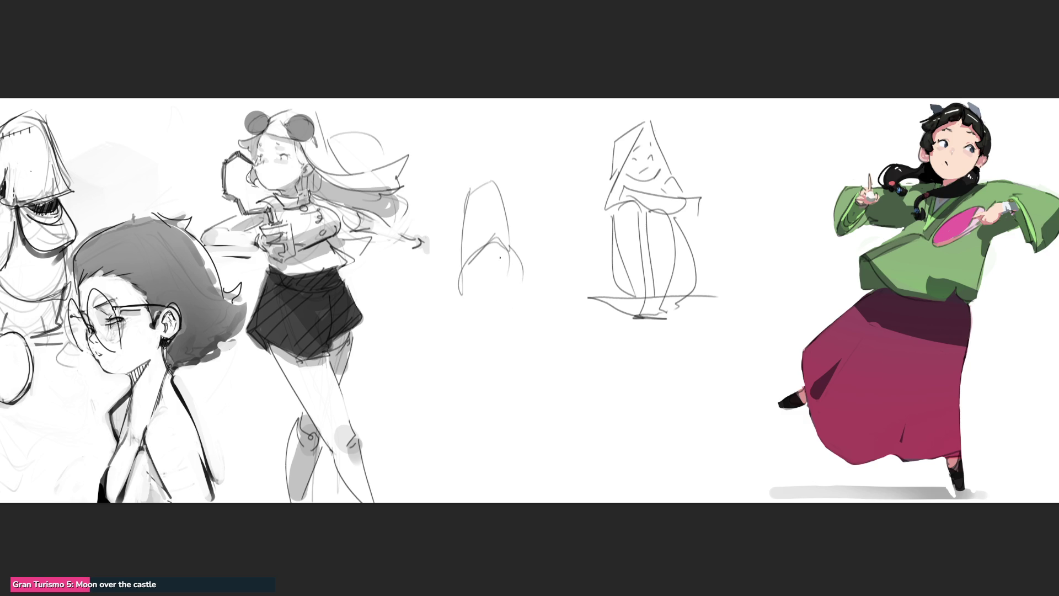
pyautogui.moveTo(475, 315)
pyautogui.mouseDown()
pyautogui.moveTo(517, 306)
pyautogui.moveTo(497, 298)
pyautogui.moveTo(506, 348)
pyautogui.mouseUp()
pyautogui.moveTo(525, 308); pyautogui.dragTo(503, 362)
pyautogui.moveTo(466, 366)
pyautogui.mouseDown()
pyautogui.moveTo(519, 366)
pyautogui.moveTo(518, 400)
pyautogui.moveTo(528, 379)
pyautogui.mouseUp()
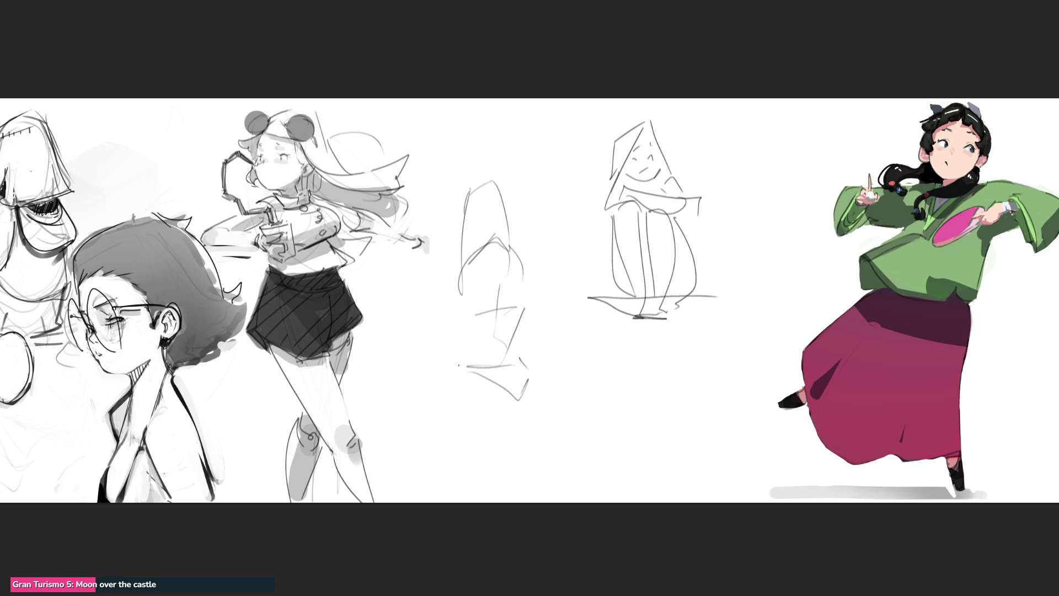
pyautogui.moveTo(461, 288); pyautogui.dragTo(462, 339)
pyautogui.moveTo(531, 294); pyautogui.dragTo(527, 326)
pyautogui.moveTo(462, 351); pyautogui.dragTo(462, 375)
# Step: Extend the lower body outline, refine the left edge, and add an arm reaching left with a hand
pyautogui.moveTo(463, 376)
pyautogui.mouseDown()
pyautogui.moveTo(464, 416)
pyautogui.moveTo(549, 429)
pyautogui.mouseUp()
pyautogui.moveTo(465, 426)
pyautogui.mouseDown()
pyautogui.moveTo(503, 474)
pyautogui.moveTo(533, 460)
pyautogui.mouseUp()
pyautogui.moveTo(552, 441)
pyautogui.mouseDown()
pyautogui.moveTo(555, 462)
pyautogui.moveTo(499, 478)
pyautogui.mouseUp()
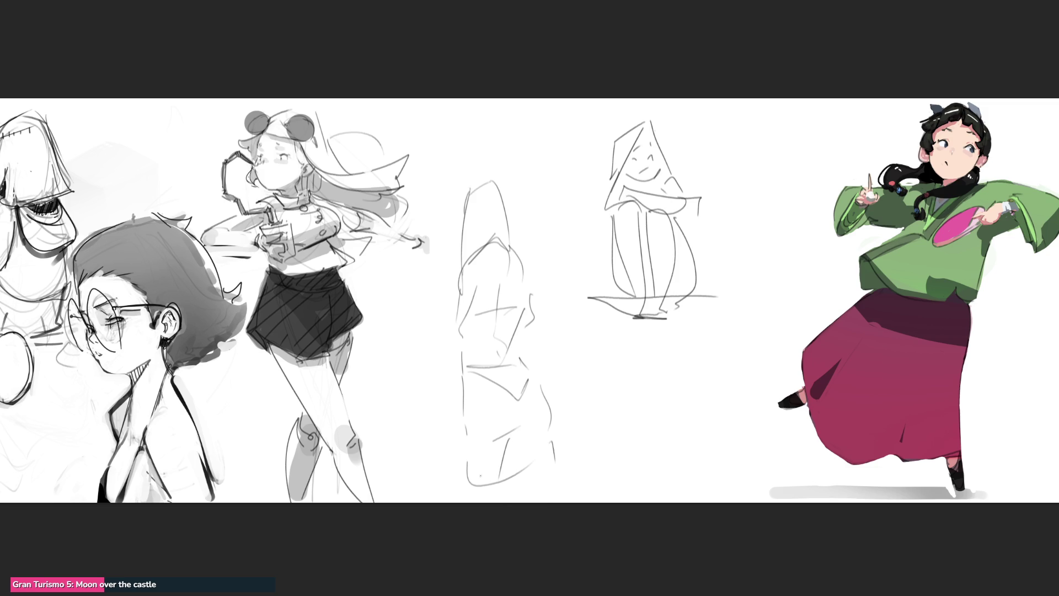
pyautogui.moveTo(455, 287); pyautogui.dragTo(453, 309)
pyautogui.moveTo(455, 306)
pyautogui.mouseDown()
pyautogui.moveTo(463, 331)
pyautogui.moveTo(483, 328)
pyautogui.mouseUp()
pyautogui.moveTo(417, 333); pyautogui.dragTo(398, 346)
pyautogui.moveTo(411, 343)
pyautogui.mouseDown()
pyautogui.moveTo(396, 354)
pyautogui.moveTo(406, 356)
pyautogui.mouseUp()
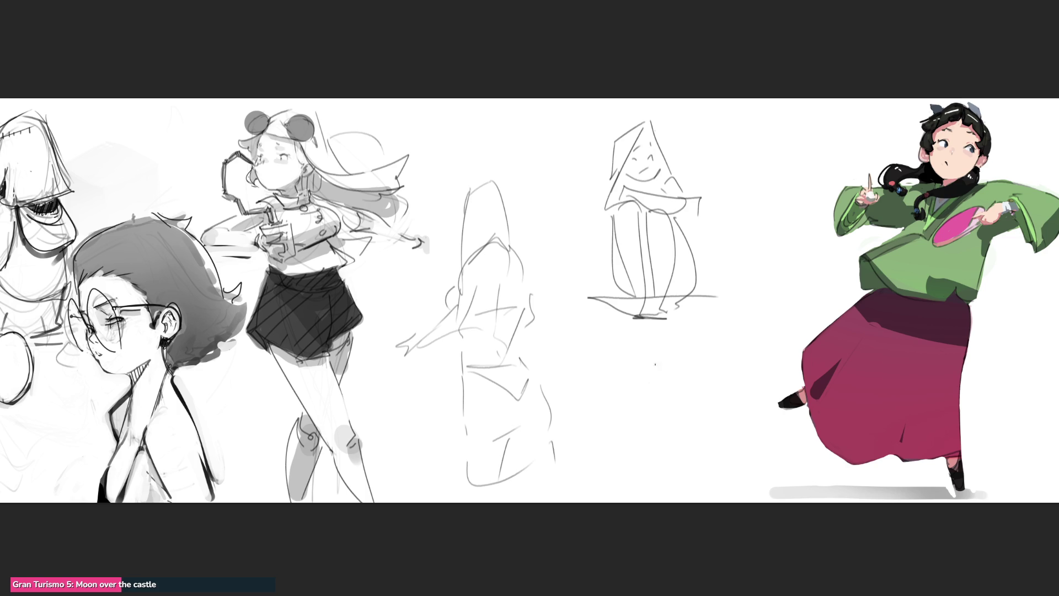
# Step: Add small curves and diagonal strokes below the triangle figure, plus long lower-body curves
pyautogui.moveTo(720, 319); pyautogui.dragTo(732, 327)
pyautogui.click(689, 342)
pyautogui.moveTo(668, 332)
pyautogui.mouseDown()
pyautogui.moveTo(658, 346)
pyautogui.moveTo(758, 332)
pyautogui.moveTo(697, 377)
pyautogui.mouseUp()
pyautogui.moveTo(748, 338)
pyautogui.mouseDown()
pyautogui.moveTo(789, 393)
pyautogui.moveTo(771, 444)
pyautogui.mouseUp()
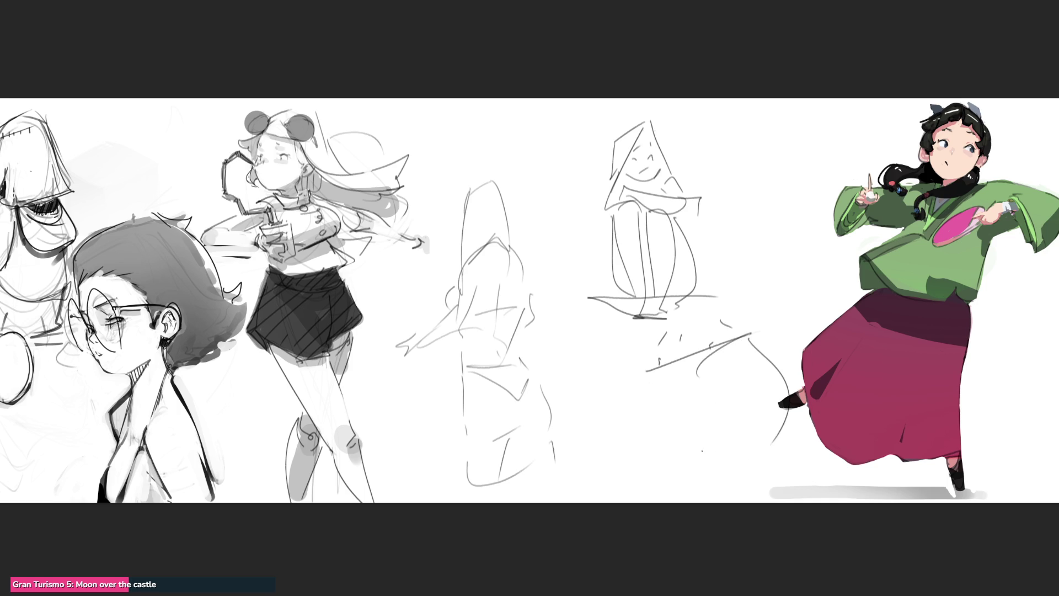
pyautogui.moveTo(648, 378)
pyautogui.mouseDown()
pyautogui.moveTo(619, 462)
pyautogui.moveTo(652, 469)
pyautogui.mouseUp()
pyautogui.moveTo(656, 470); pyautogui.dragTo(676, 432)
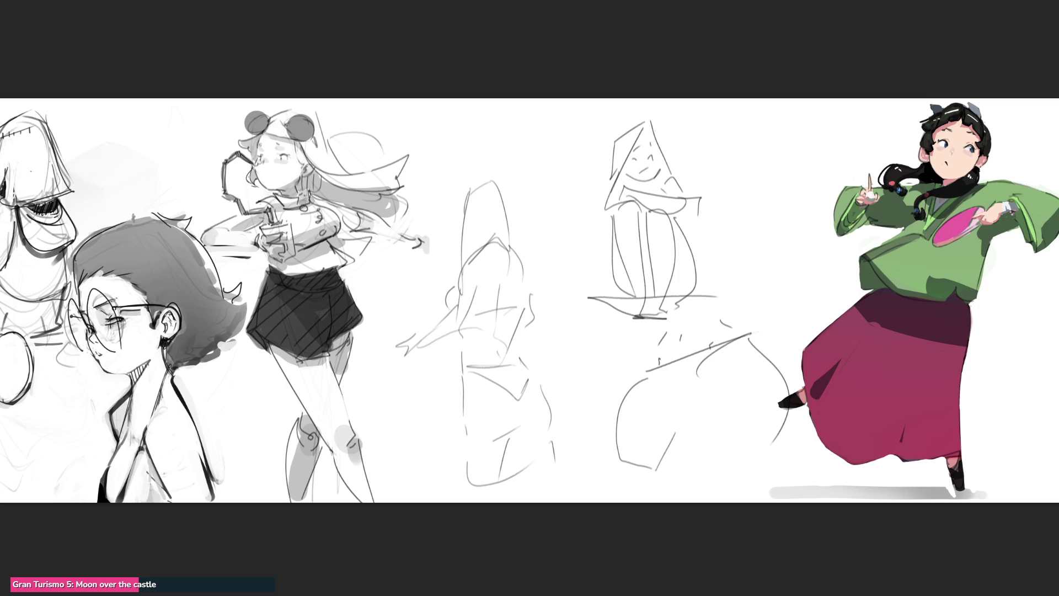
# Step: Sketch a new head with face marks, jaw, neck and shoulders, plus a long line across the middle sketches
pyautogui.moveTo(756, 151)
pyautogui.mouseDown()
pyautogui.moveTo(779, 146)
pyautogui.moveTo(738, 160)
pyautogui.mouseUp()
pyautogui.moveTo(750, 119)
pyautogui.mouseDown()
pyautogui.moveTo(724, 138)
pyautogui.moveTo(784, 201)
pyautogui.mouseUp()
pyautogui.moveTo(816, 156)
pyautogui.mouseDown()
pyautogui.moveTo(806, 182)
pyautogui.moveTo(845, 135)
pyautogui.moveTo(798, 254)
pyautogui.moveTo(831, 242)
pyautogui.mouseUp()
pyautogui.moveTo(787, 212)
pyautogui.mouseDown()
pyautogui.moveTo(770, 238)
pyautogui.moveTo(765, 279)
pyautogui.moveTo(715, 315)
pyautogui.moveTo(767, 298)
pyautogui.mouseUp()
pyautogui.moveTo(793, 291); pyautogui.dragTo(766, 340)
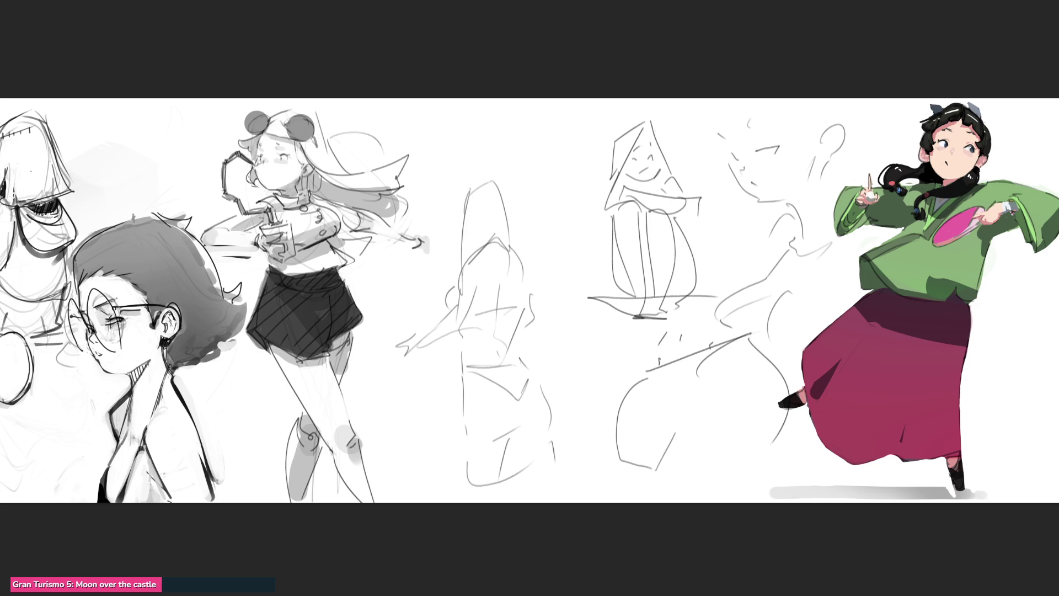
pyautogui.moveTo(456, 164); pyautogui.dragTo(595, 100)
# Step: Paint a black zig-zag stroke over the middle sketches, then fit the whole drawing strip in view
pyautogui.moveTo(458, 164)
pyautogui.mouseDown()
pyautogui.moveTo(552, 160)
pyautogui.moveTo(556, 257)
pyautogui.mouseUp()
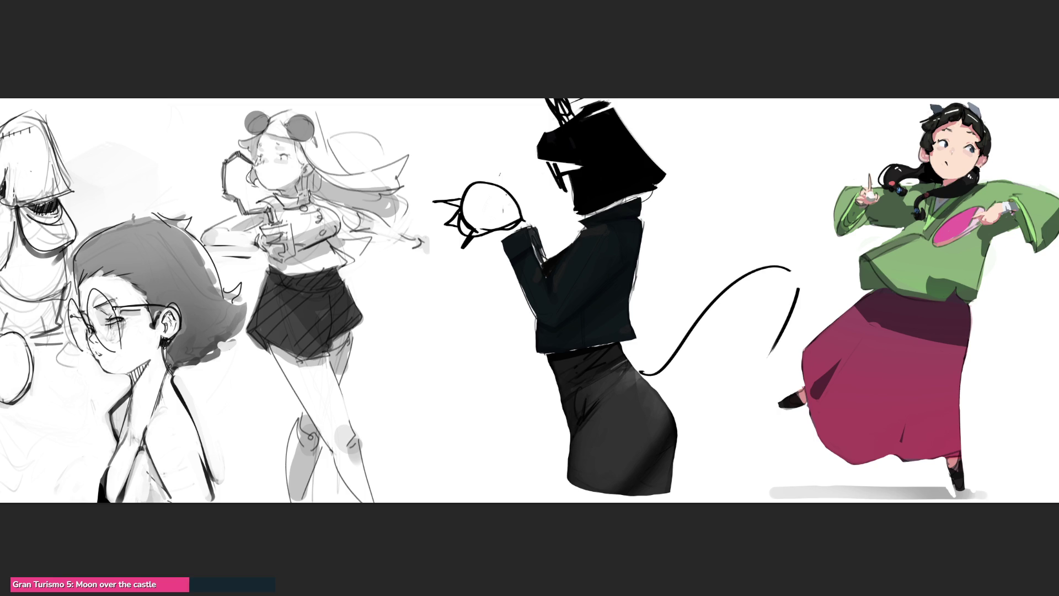
pyautogui.hotkey('ctrl', '0')
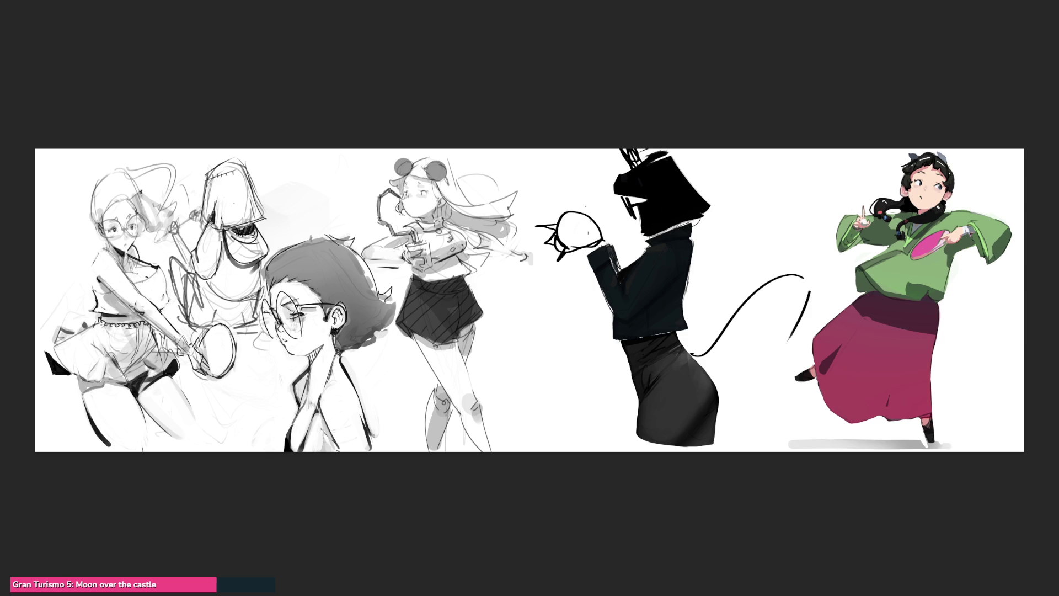
# Step: Hand-letter 'END' beside the black figure's head with a squiggle and underline beneath it
pyautogui.moveTo(727, 164)
pyautogui.mouseDown()
pyautogui.moveTo(732, 201)
pyautogui.moveTo(754, 159)
pyautogui.moveTo(759, 190)
pyautogui.mouseUp()
pyautogui.moveTo(766, 166)
pyautogui.mouseDown()
pyautogui.moveTo(766, 188)
pyautogui.moveTo(783, 161)
pyautogui.moveTo(793, 189)
pyautogui.mouseUp()
pyautogui.moveTo(795, 163)
pyautogui.mouseDown()
pyautogui.moveTo(810, 166)
pyautogui.moveTo(797, 191)
pyautogui.mouseUp()
pyautogui.moveTo(743, 224)
pyautogui.mouseDown()
pyautogui.moveTo(801, 203)
pyautogui.moveTo(812, 211)
pyautogui.mouseUp()
pyautogui.moveTo(812, 213); pyautogui.dragTo(741, 253)
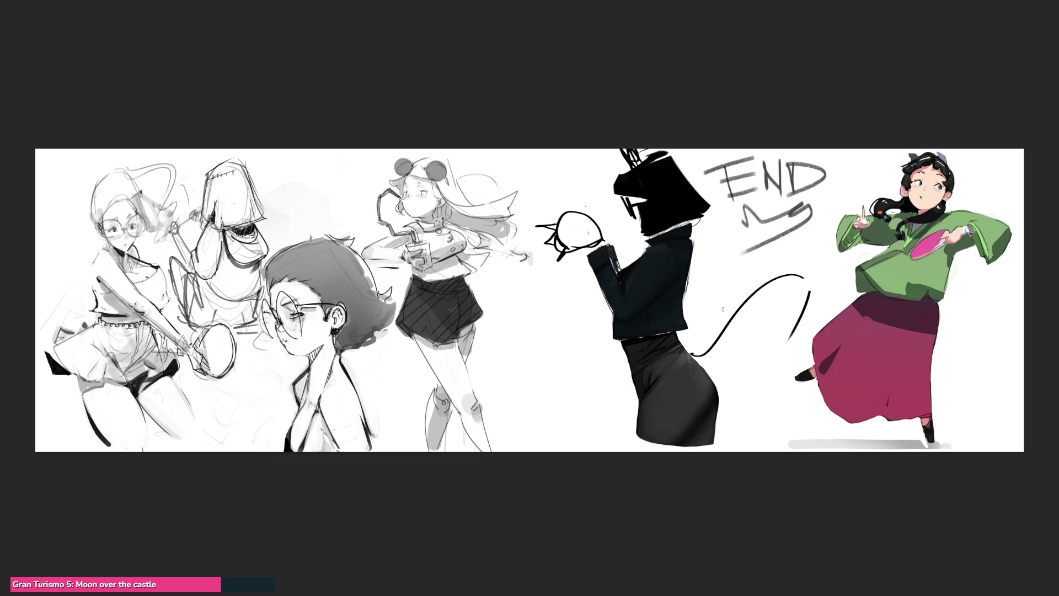